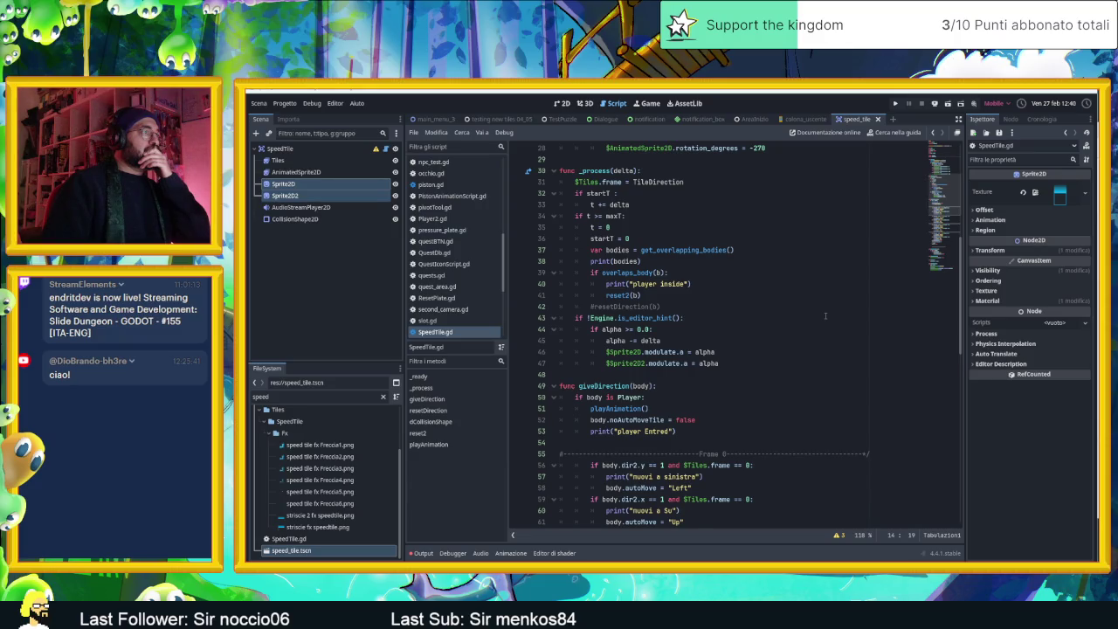
Step: Review the code, then open the Up pad's activator script in the colona_uscente scene
scroll(824, 316, "down", 1)
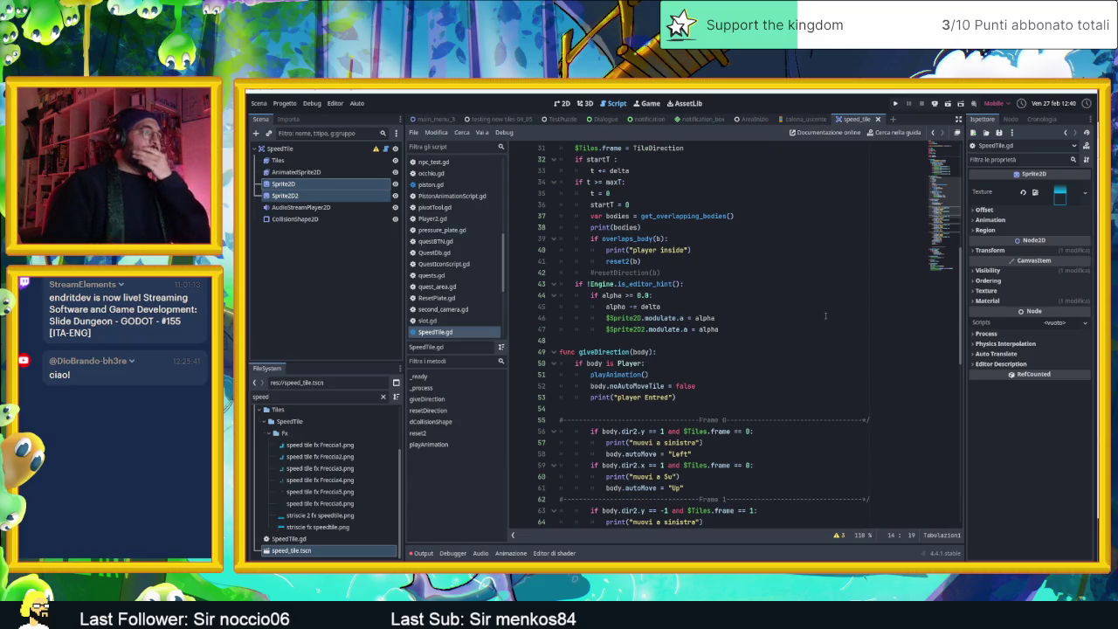
scroll(777, 351, "down", 1)
scroll(769, 347, "up", 1)
scroll(768, 347, "up", 2)
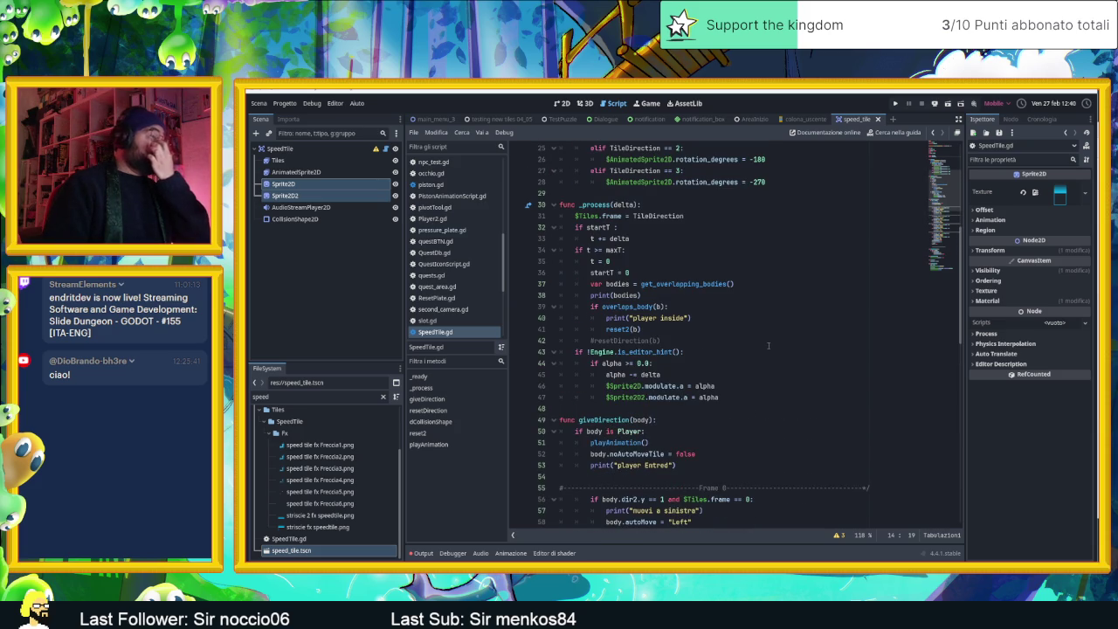
scroll(768, 347, "down", 2)
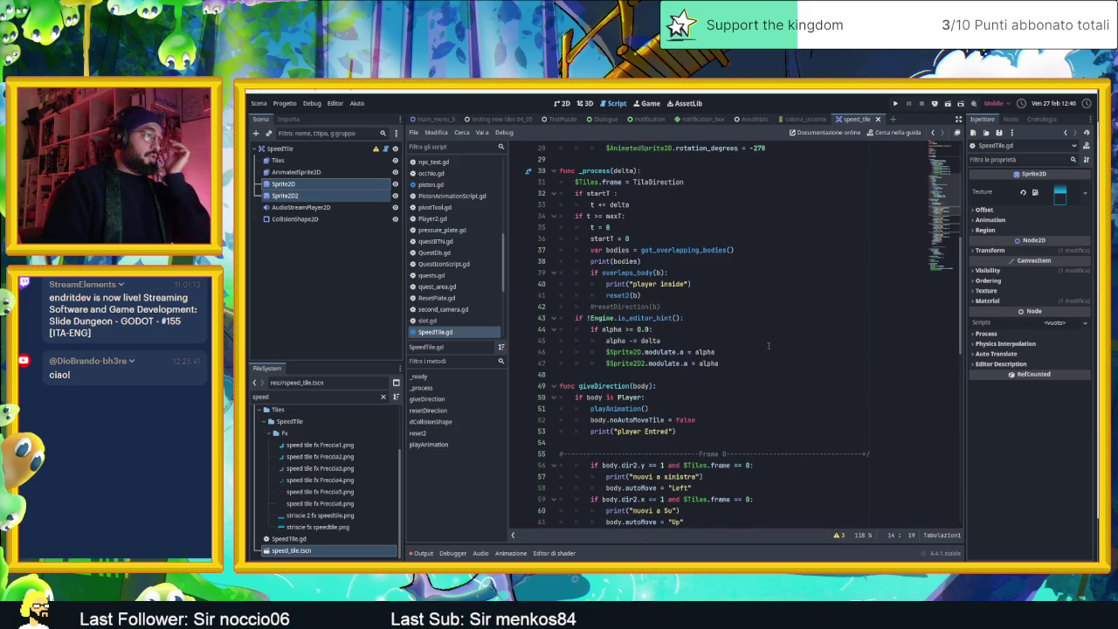
scroll(769, 347, "up", 1)
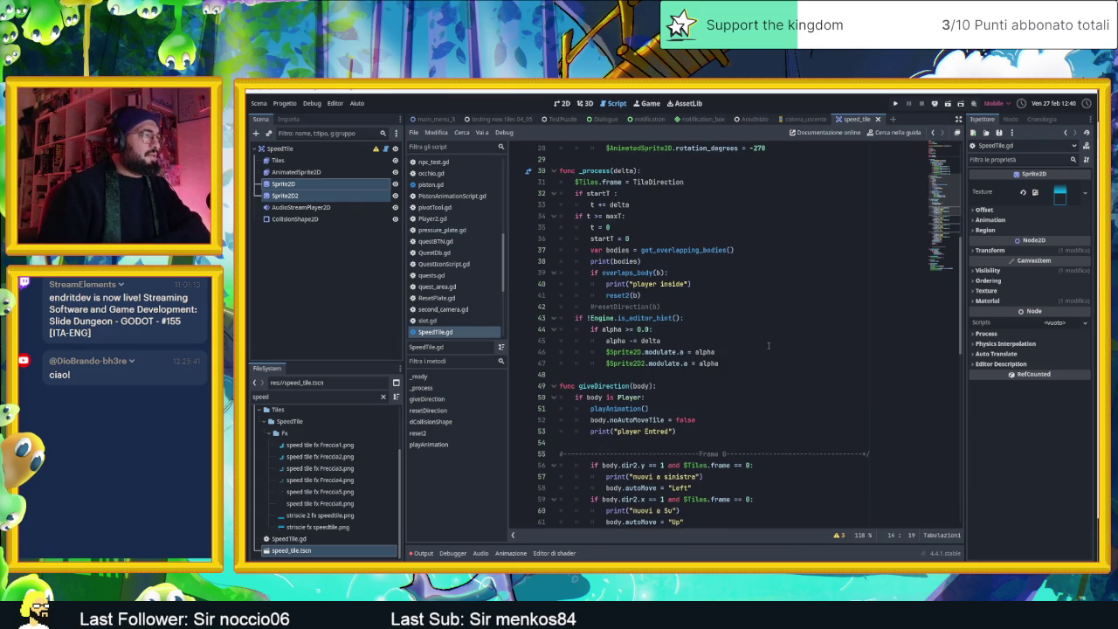
scroll(747, 353, "down", 1)
scroll(746, 354, "down", 1)
scroll(747, 354, "down", 9)
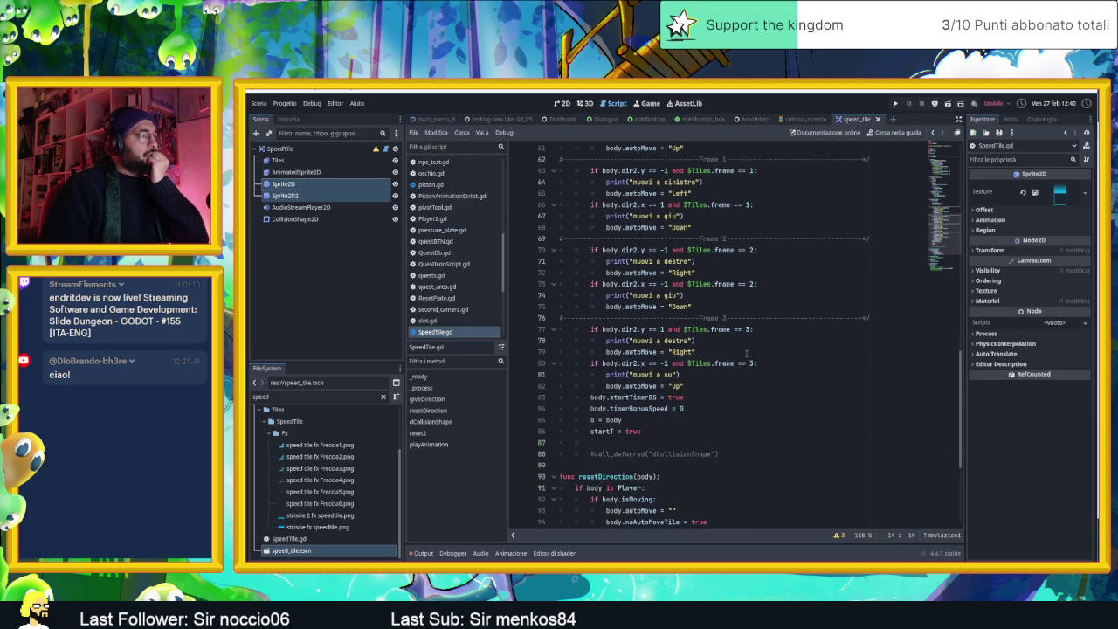
scroll(747, 354, "up", 12)
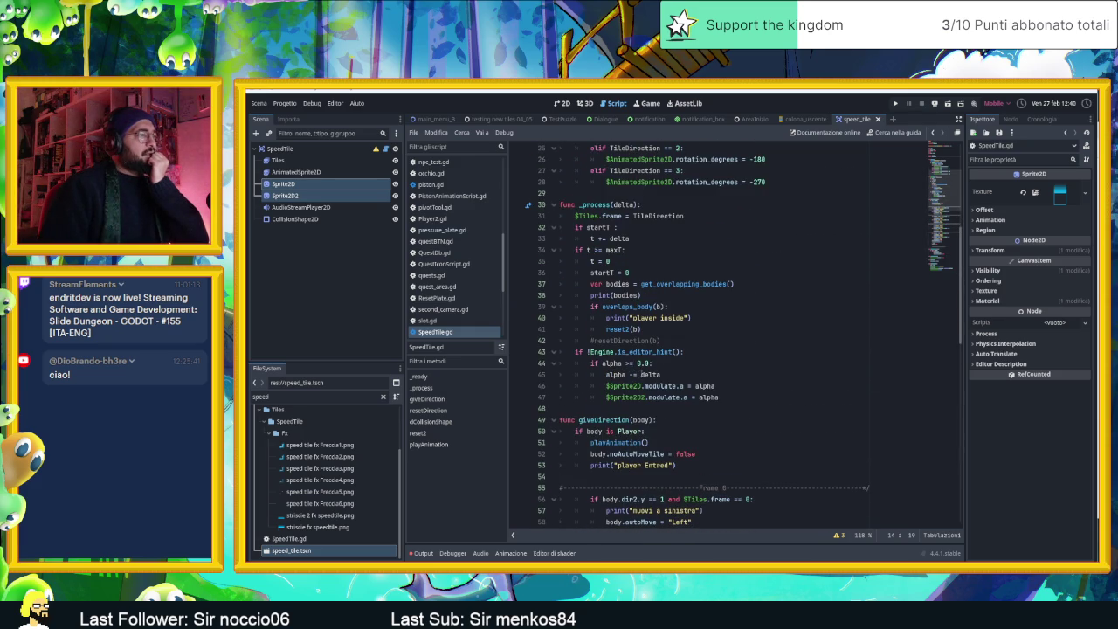
scroll(736, 358, "up", 1)
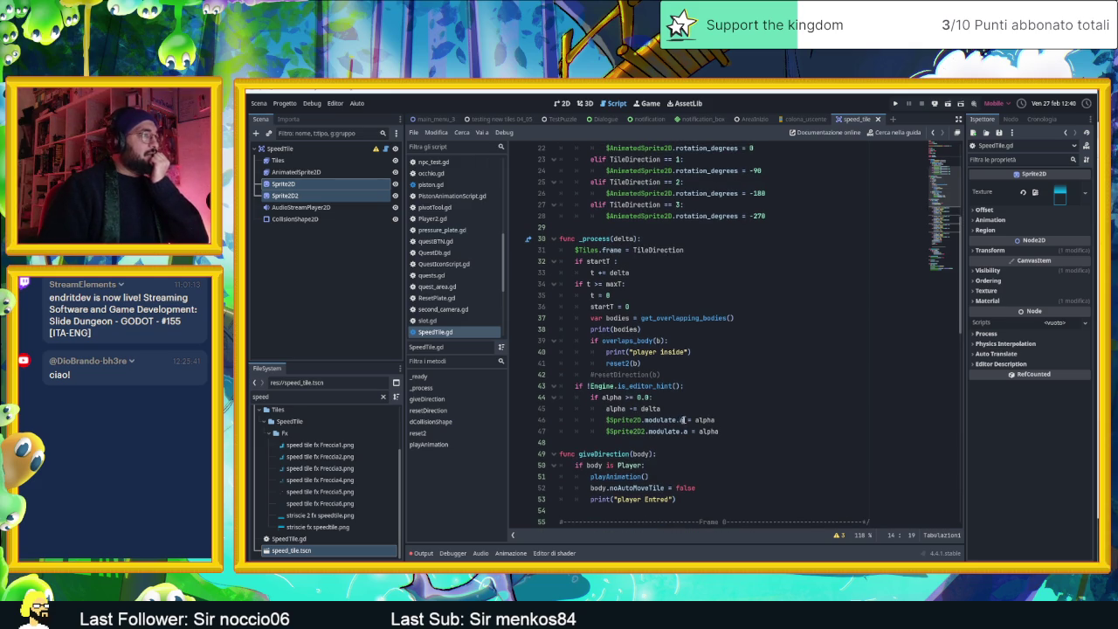
scroll(686, 417, "up", 3)
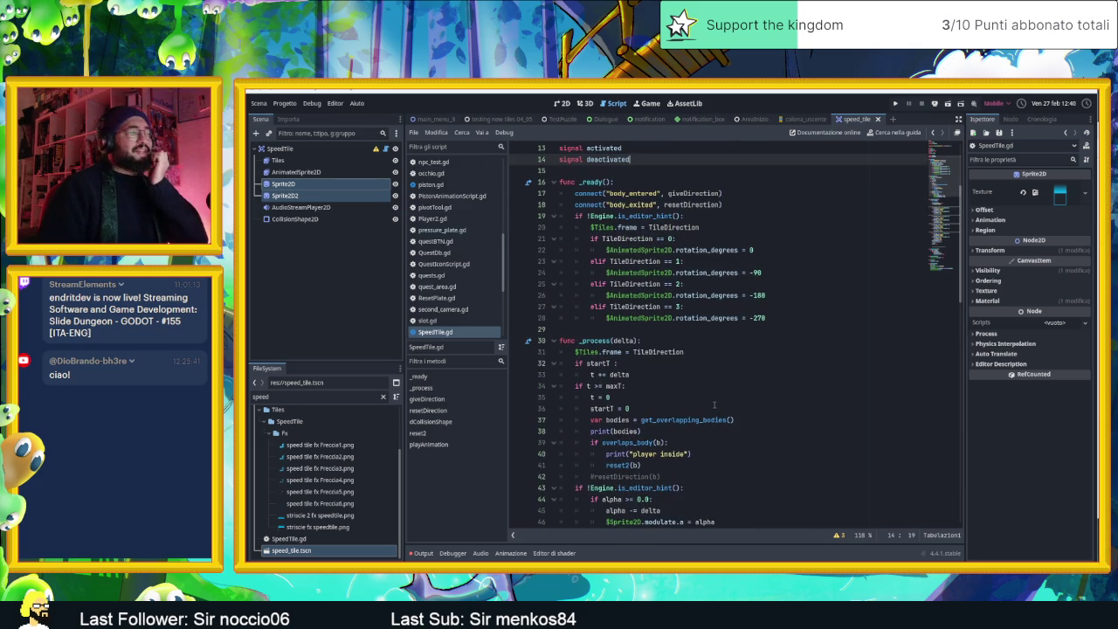
scroll(714, 405, "up", 2)
scroll(715, 404, "up", 2)
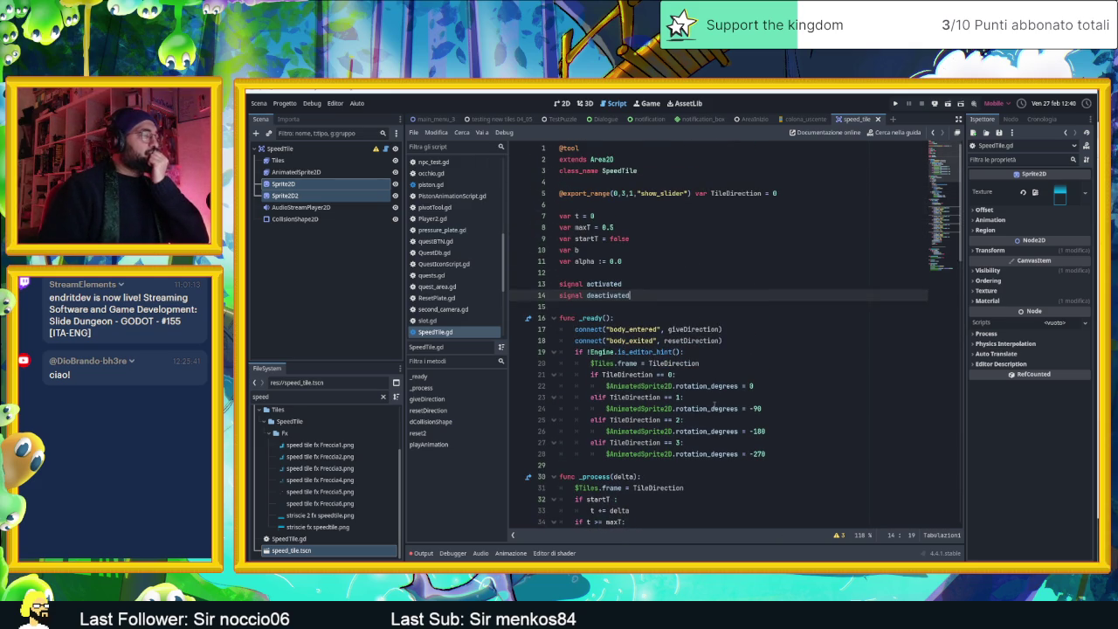
scroll(714, 405, "down", 1)
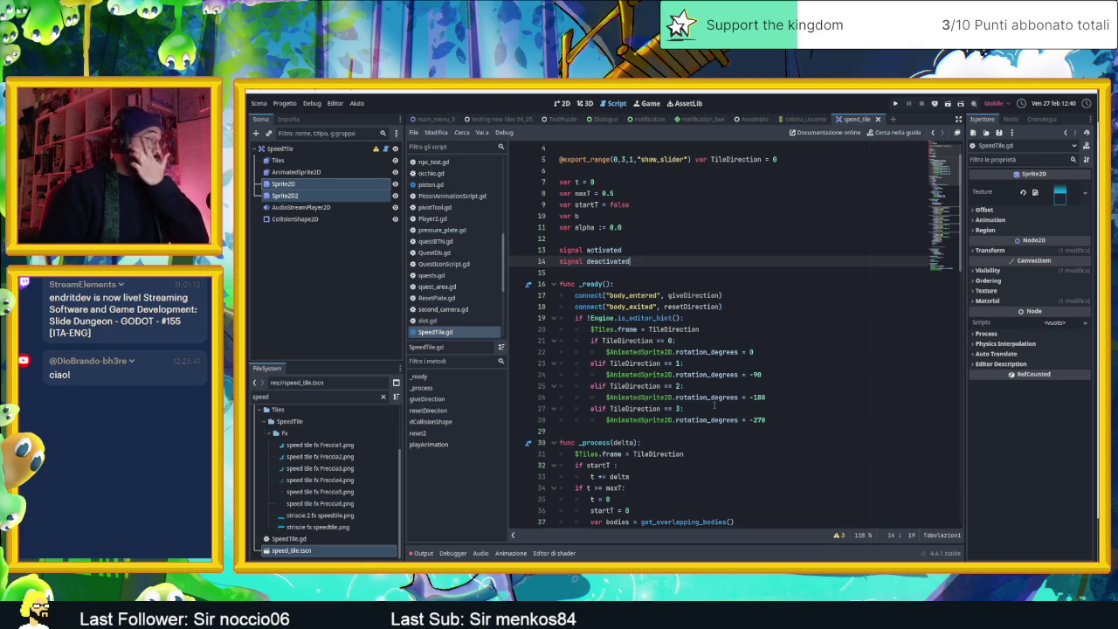
scroll(714, 406, "down", 1)
scroll(715, 407, "up", 1)
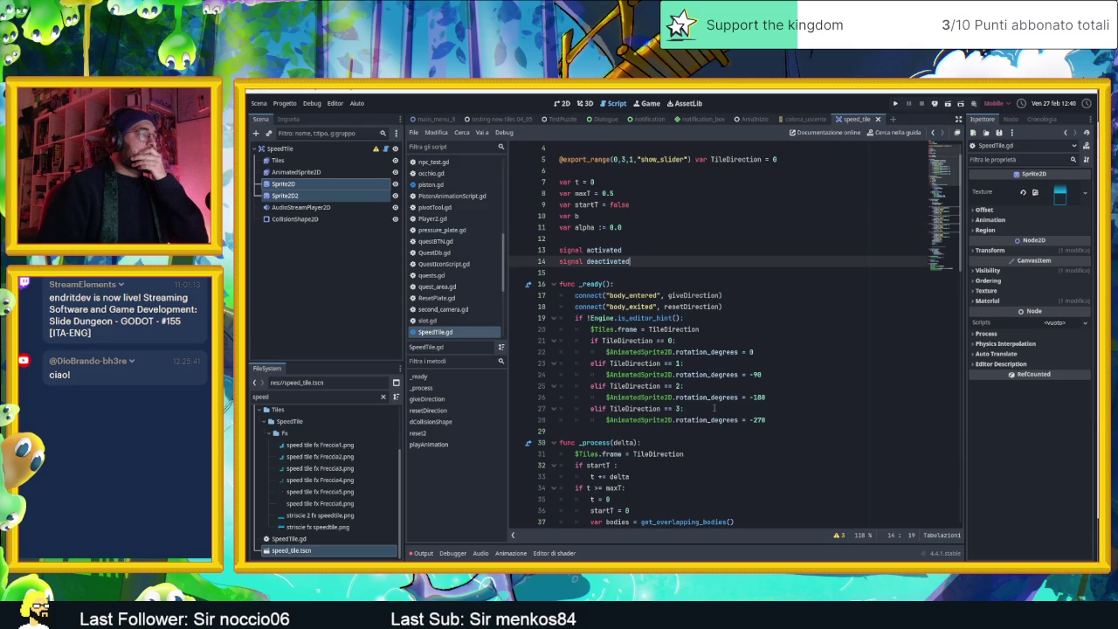
scroll(714, 407, "down", 2)
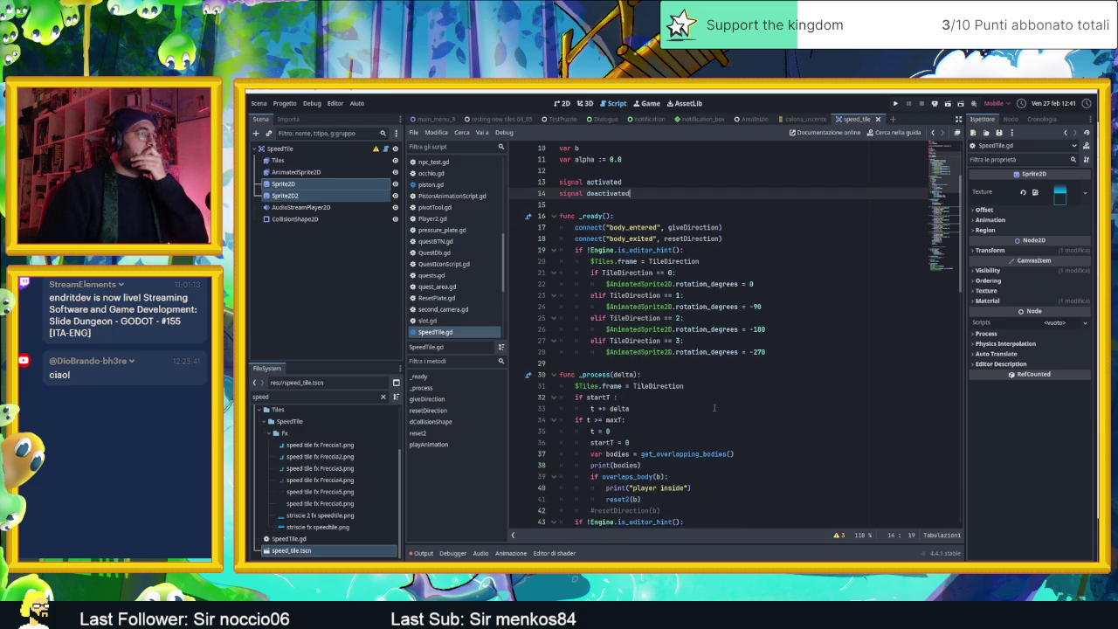
scroll(714, 407, "down", 9)
scroll(764, 417, "down", 1)
scroll(770, 417, "down", 3)
scroll(770, 417, "down", 2)
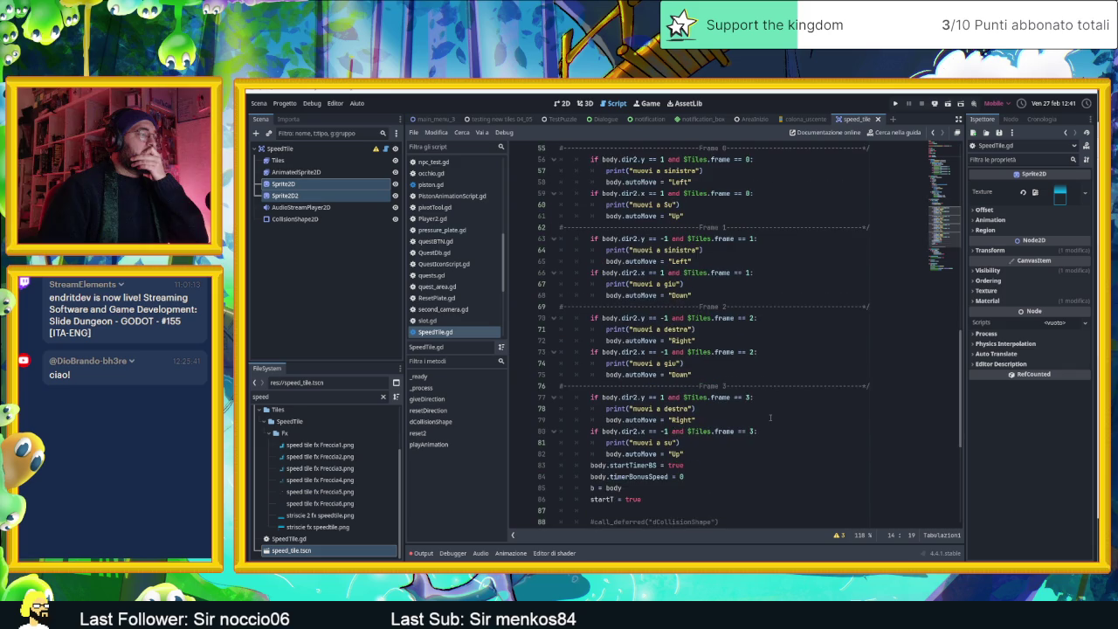
scroll(770, 418, "down", 3)
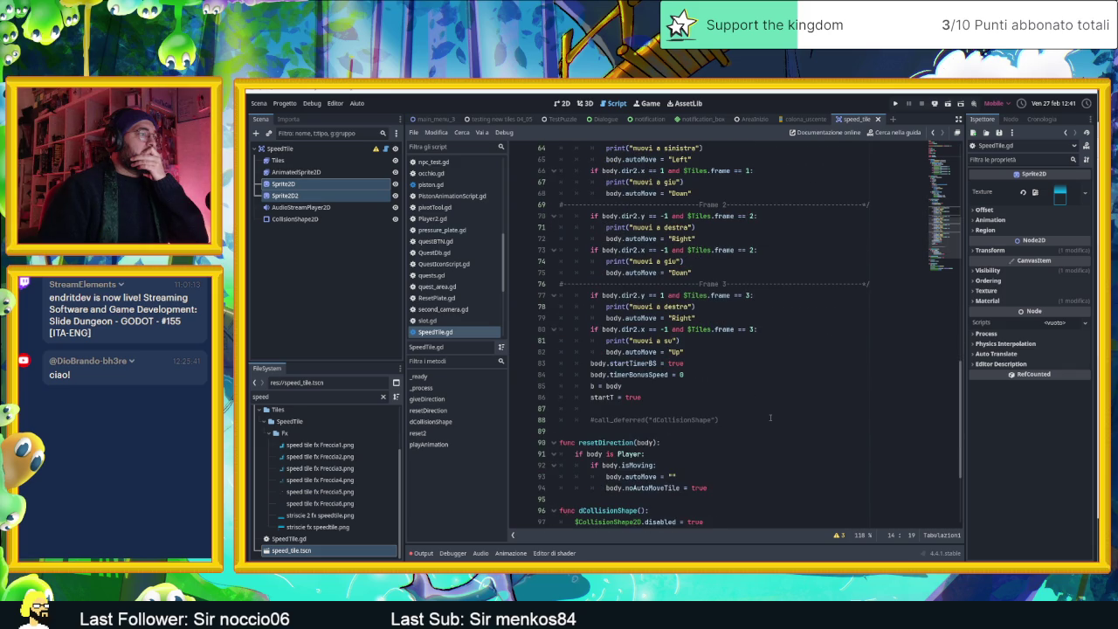
scroll(770, 418, "down", 4)
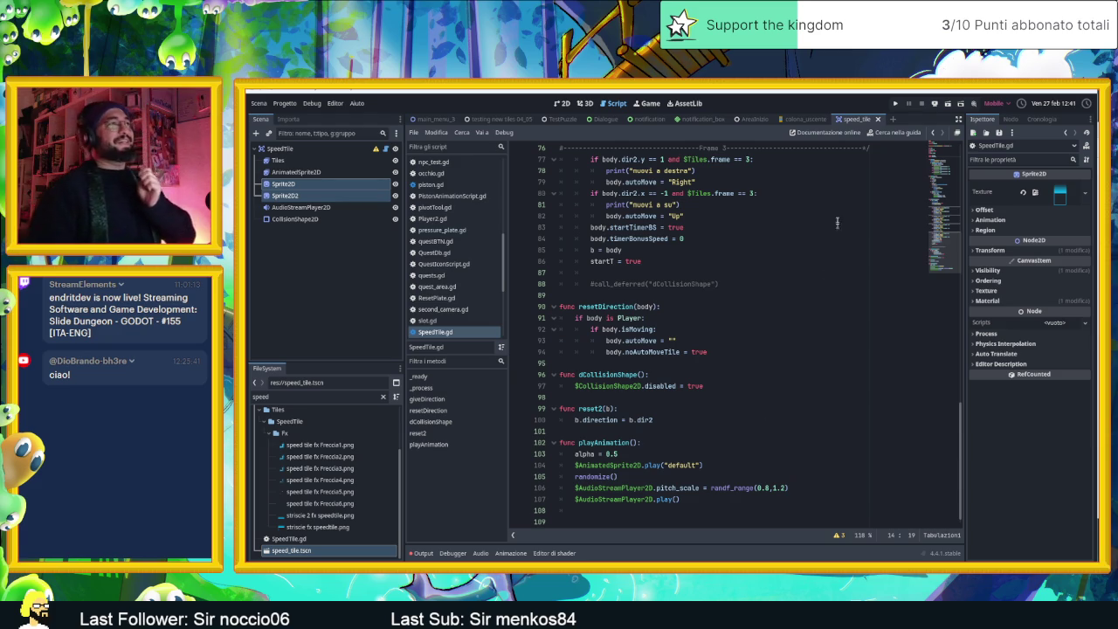
left_click(785, 120)
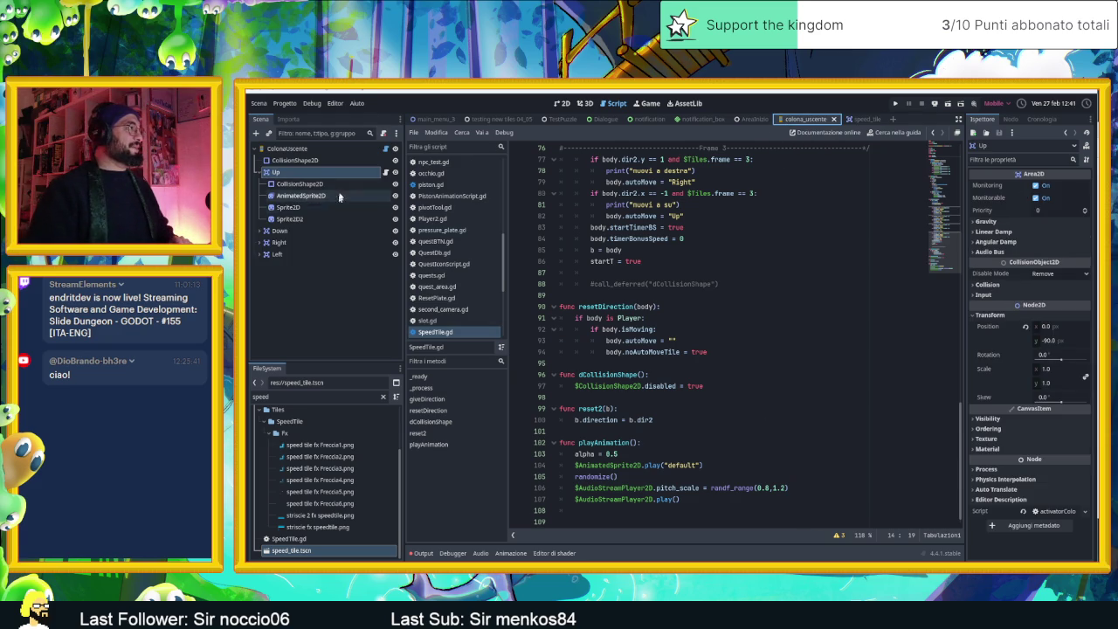
left_click(385, 172)
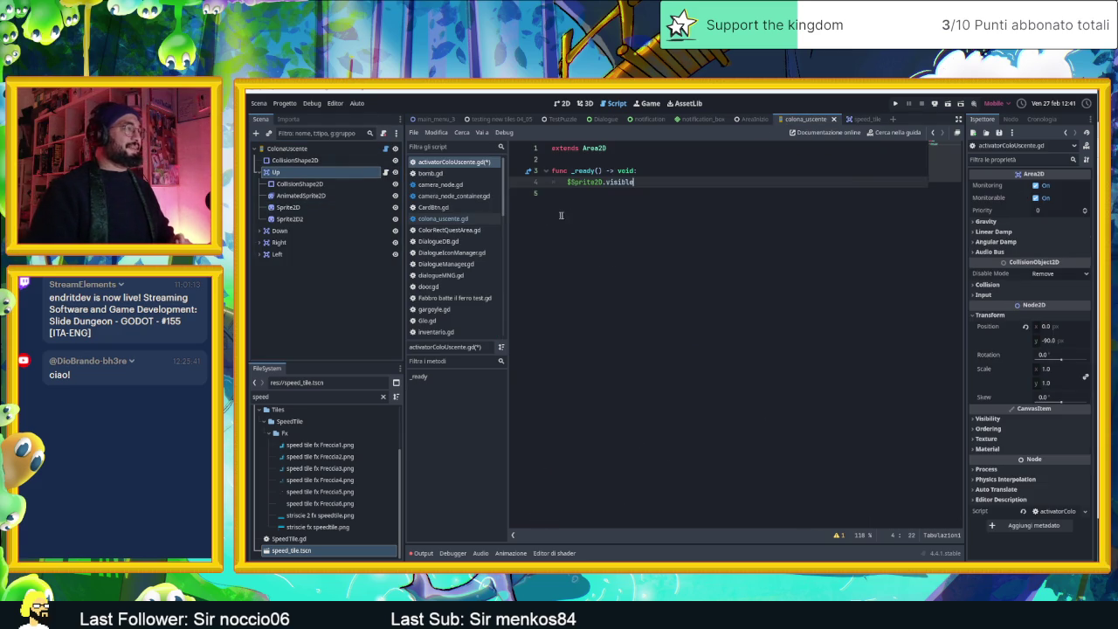
left_click(660, 189)
left_click(662, 184)
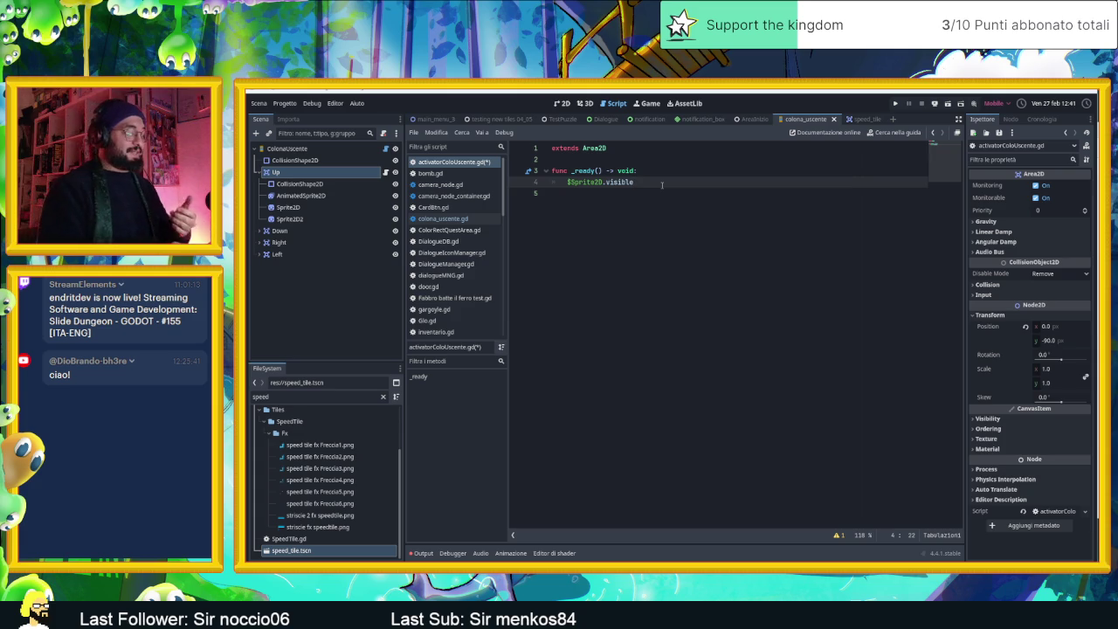
Step: Replace the visible line with $Sprite2D.modulate.a = 0 and a matching $Sprite2D2 line
key("BackSpace")
key("BackSpace")
key("BackSpace")
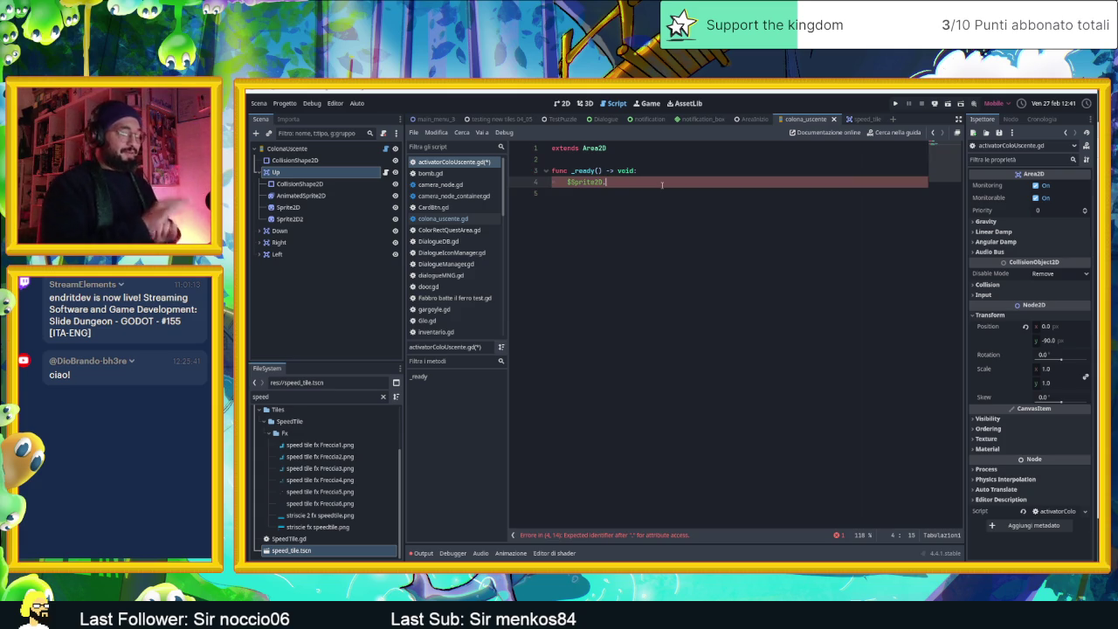
type(".m")
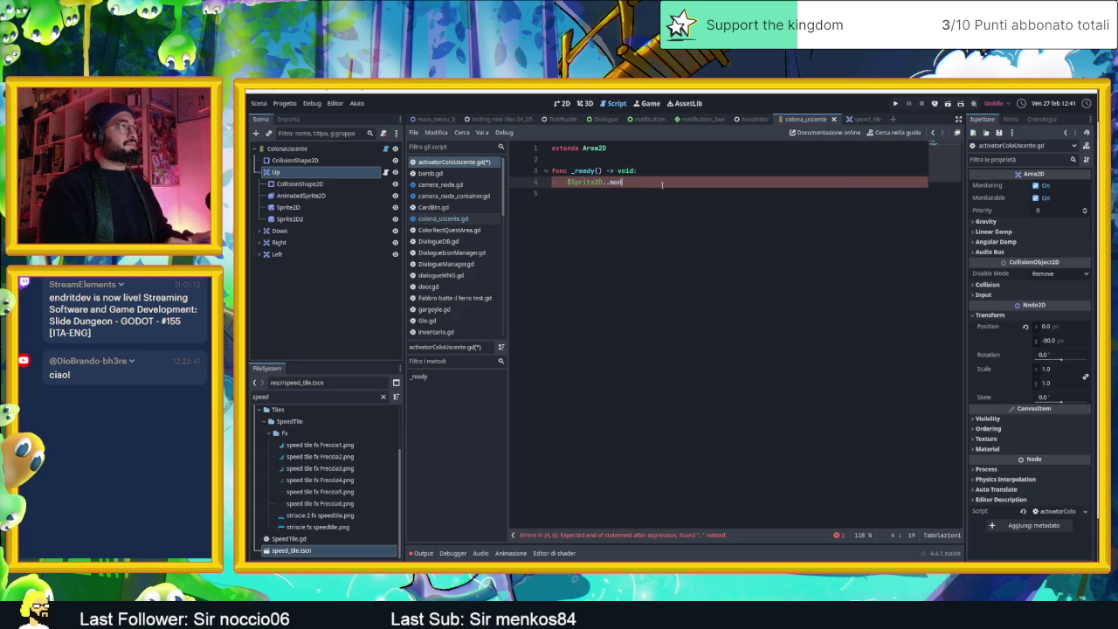
key("BackSpace")
key("BackSpace")
type("mod")
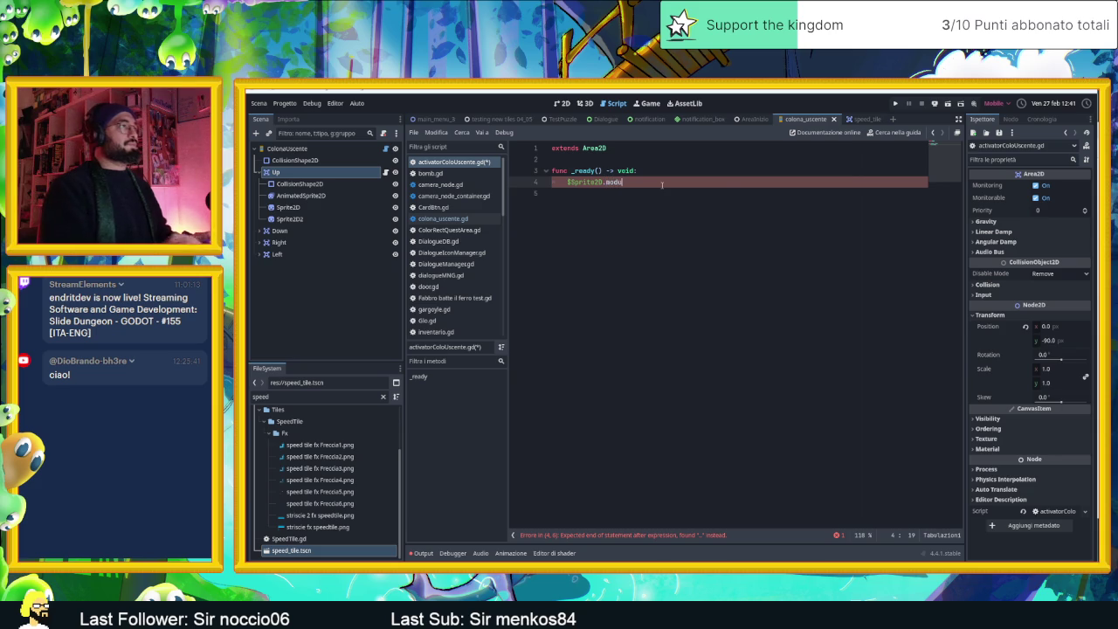
key("Return")
type(".a = 0")
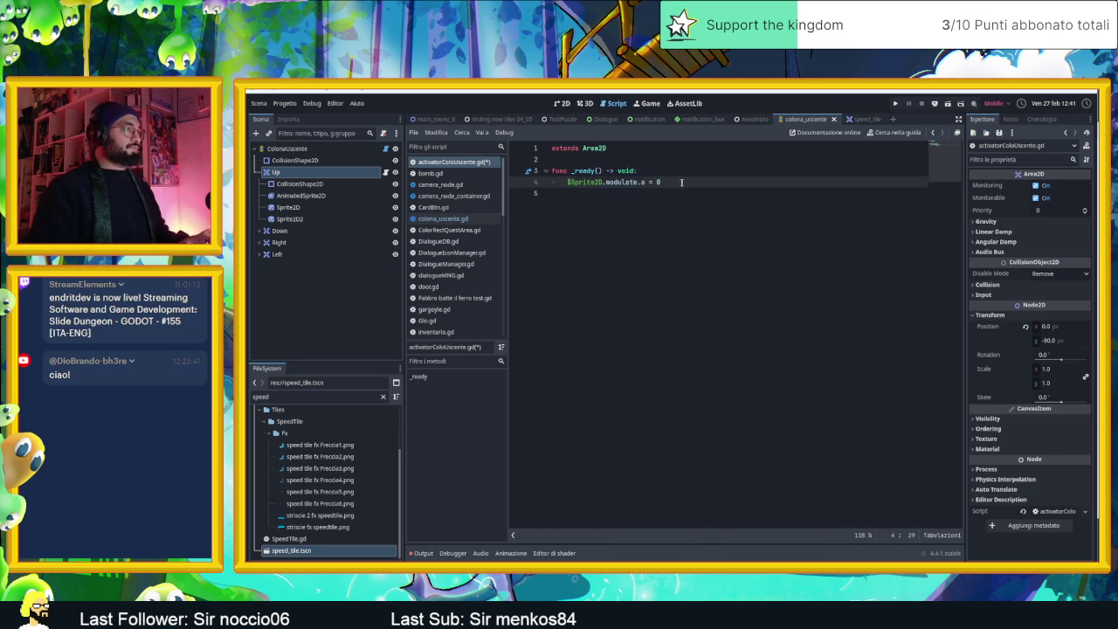
key("ctrl+shift+d")
type("2D2.modulate.a = 0")
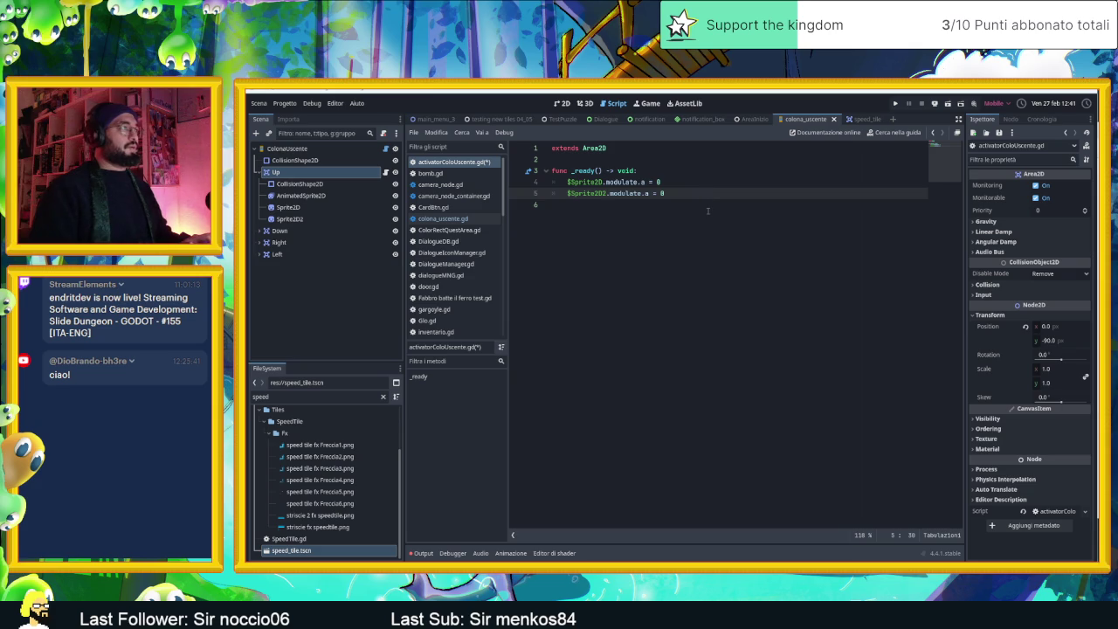
key("Return")
key("Return")
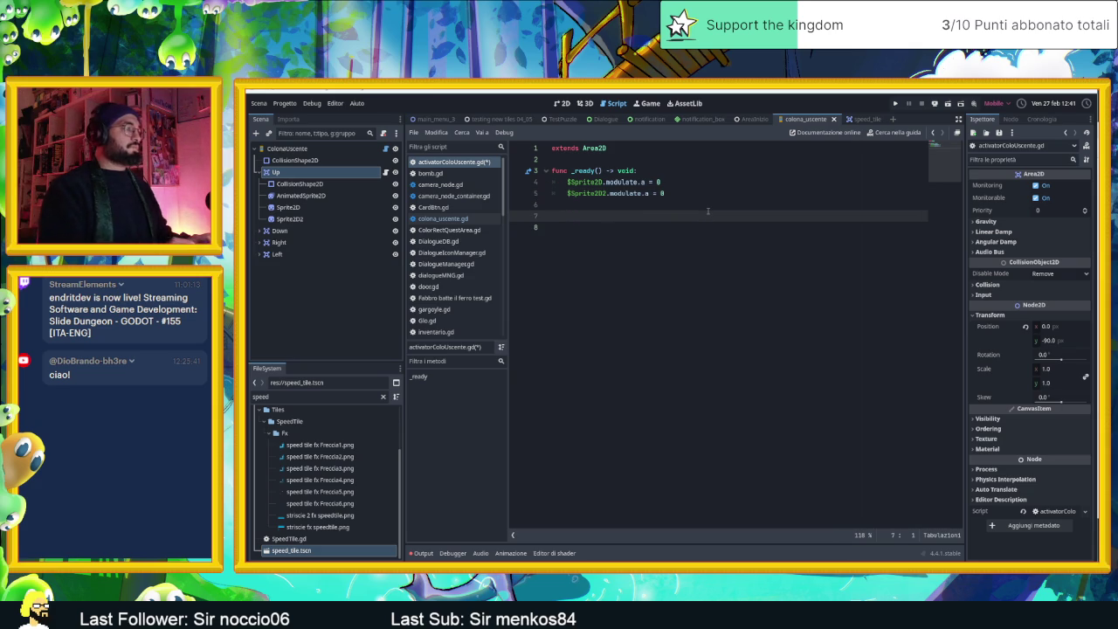
Step: Clear the old errors from the output log and add an empty _process(delta) function
left_click(425, 553)
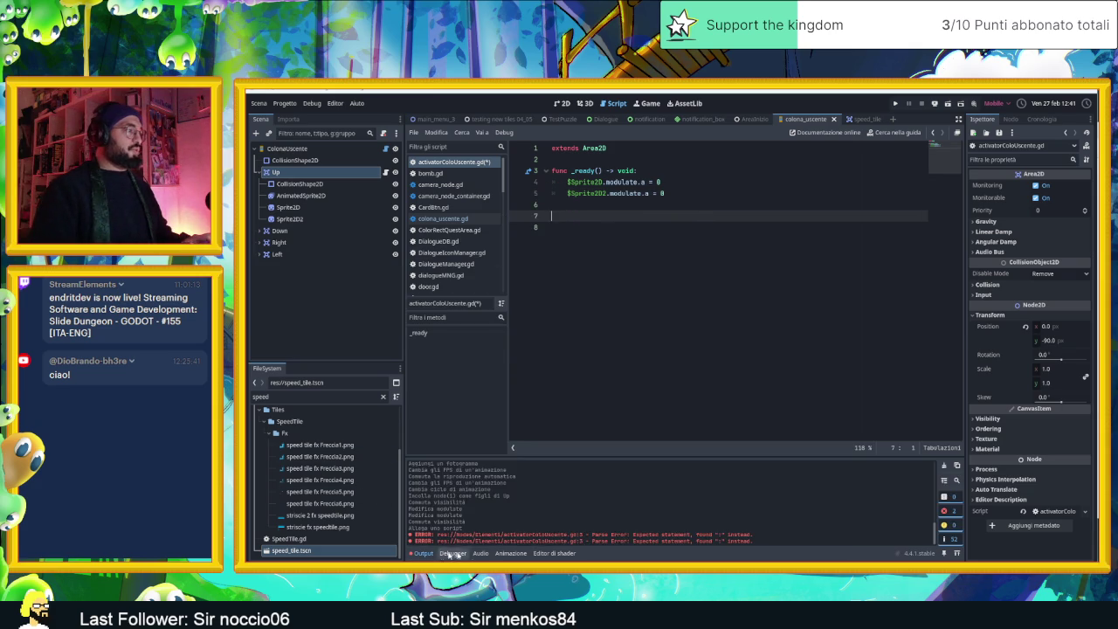
left_click(943, 466)
left_click(669, 247)
left_click(641, 214)
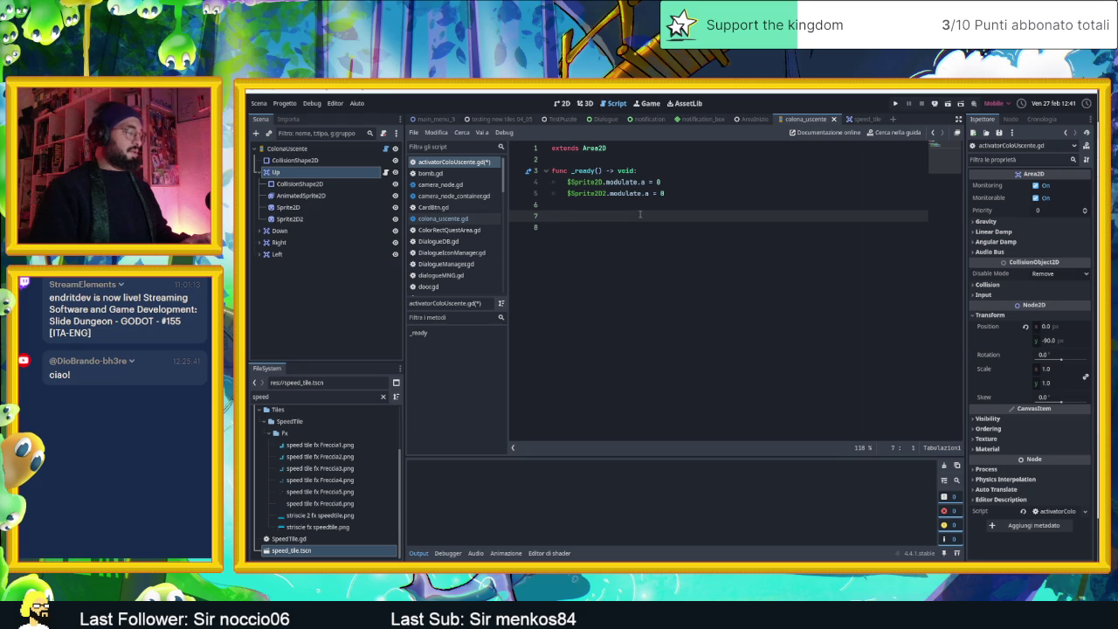
type("func del")
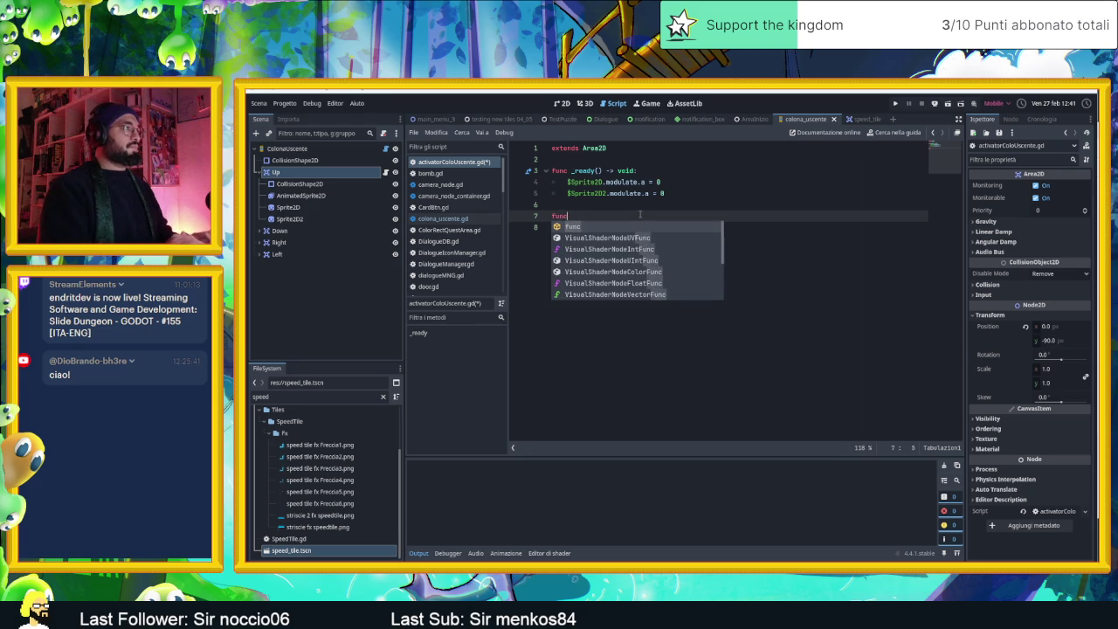
key("Return")
key("Return")
key("Return")
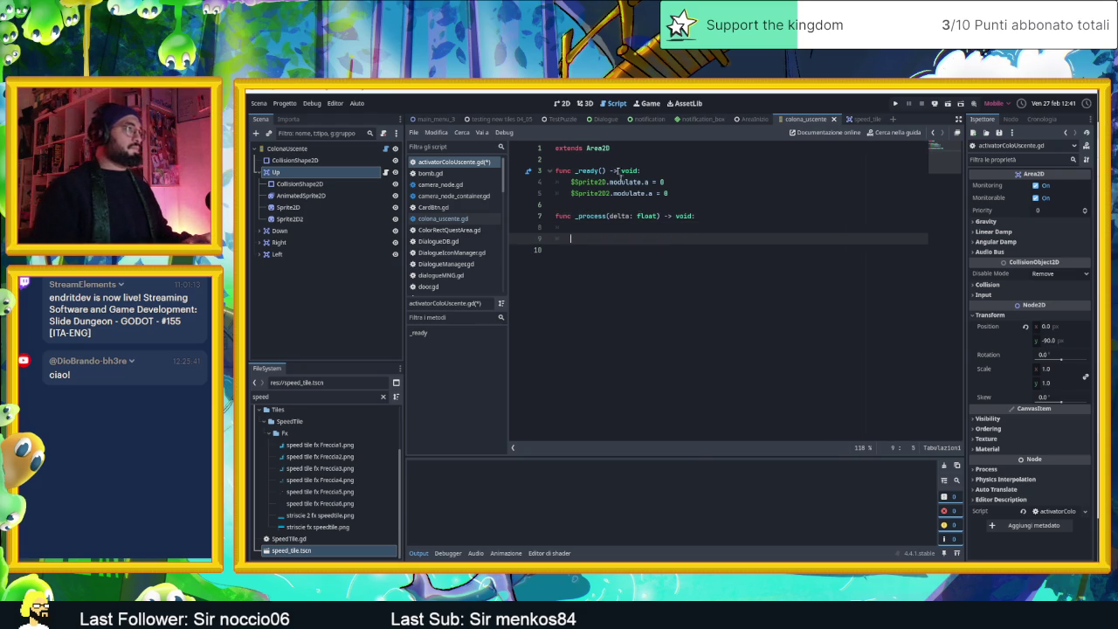
Step: Declare var alpha = 0.0 on line 3, above _ready
left_click(623, 159)
key("Return")
key("Return")
left_click(612, 168)
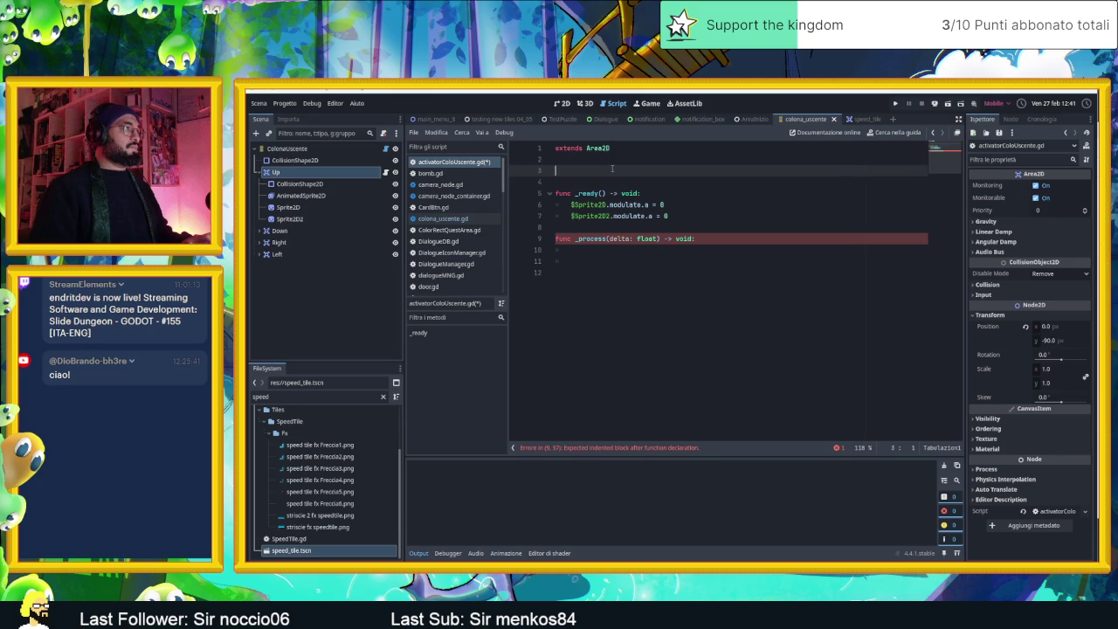
type("var a")
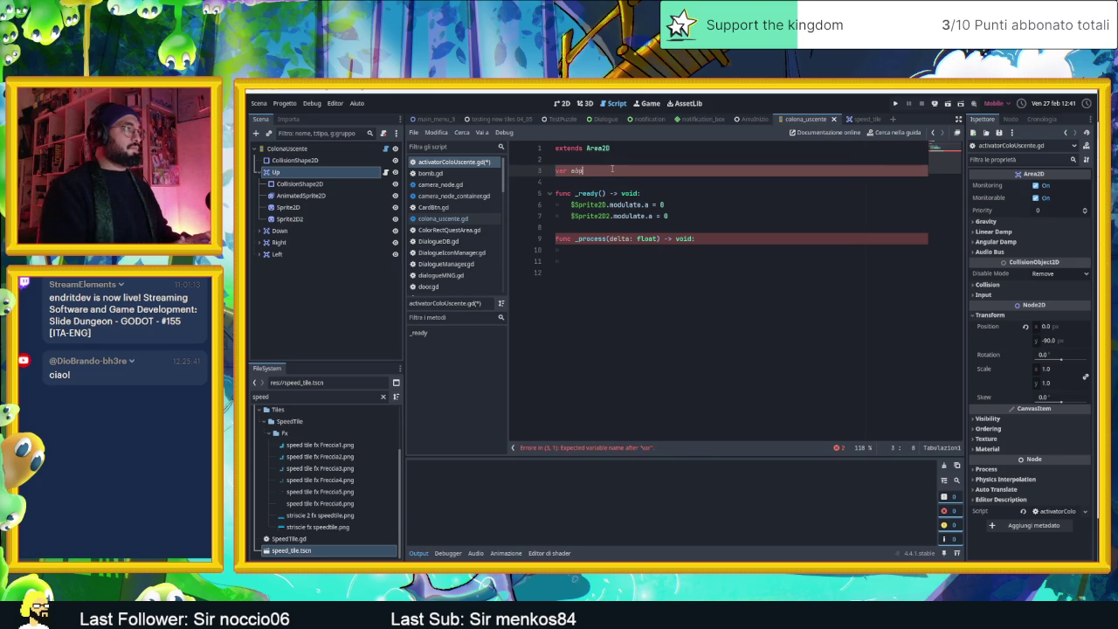
type("lpha = ")
type("0.0")
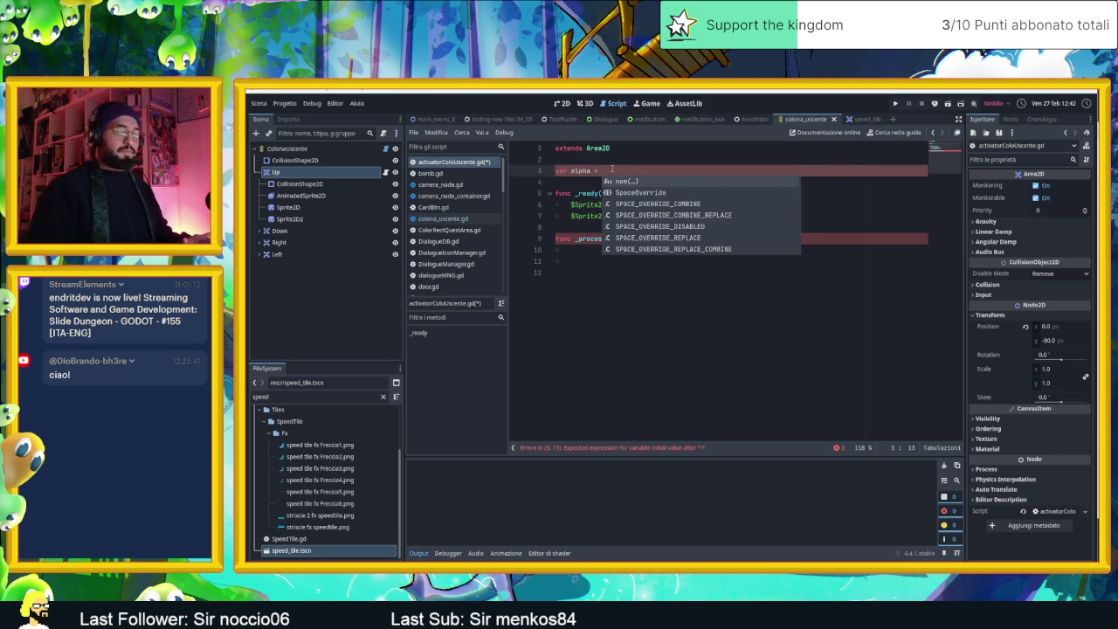
left_click(594, 171)
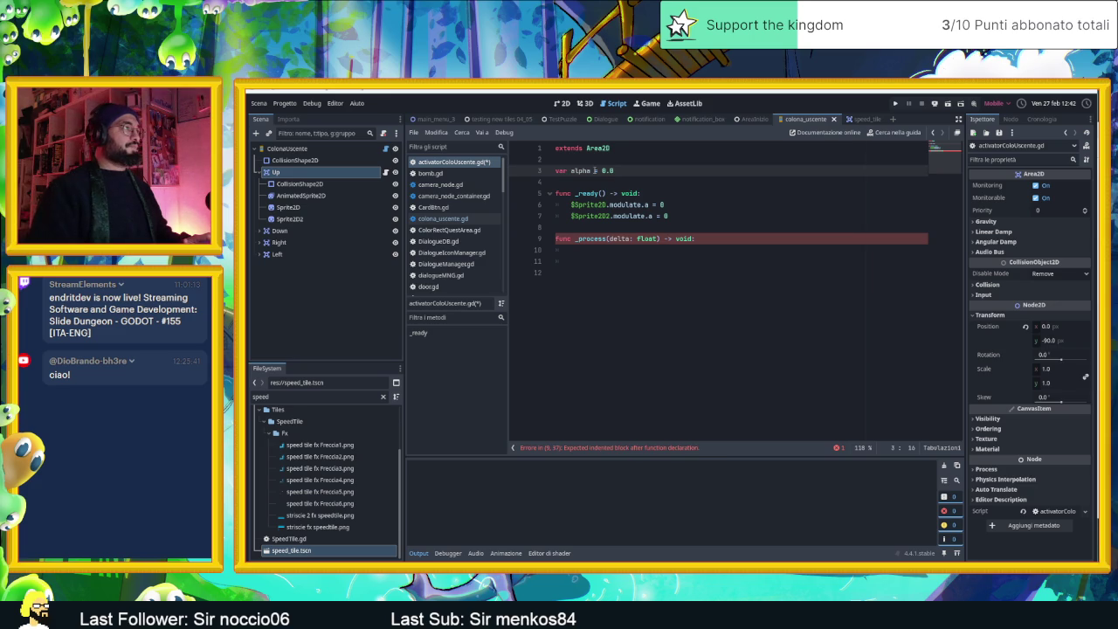
Step: Type the alpha declaration as float
type(":float")
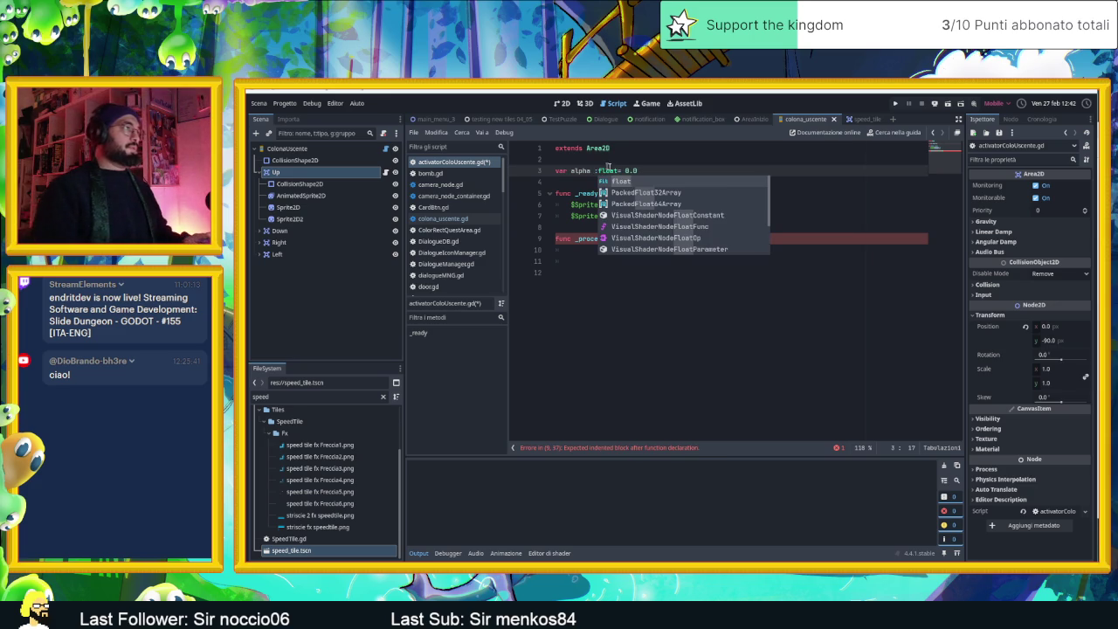
key("Escape")
left_click(690, 251)
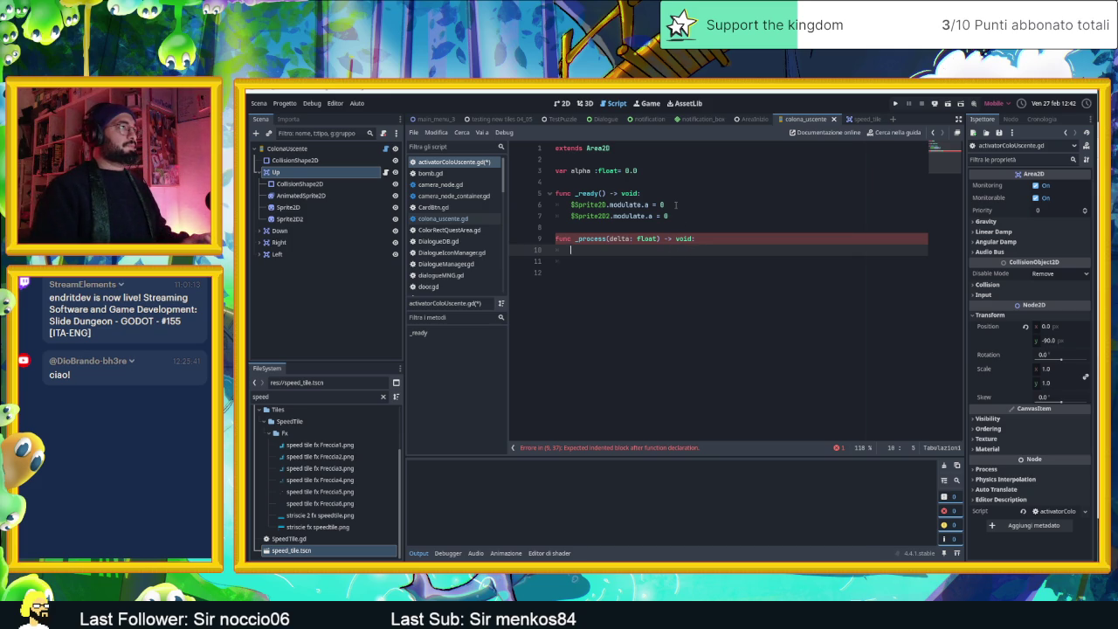
left_click(620, 170)
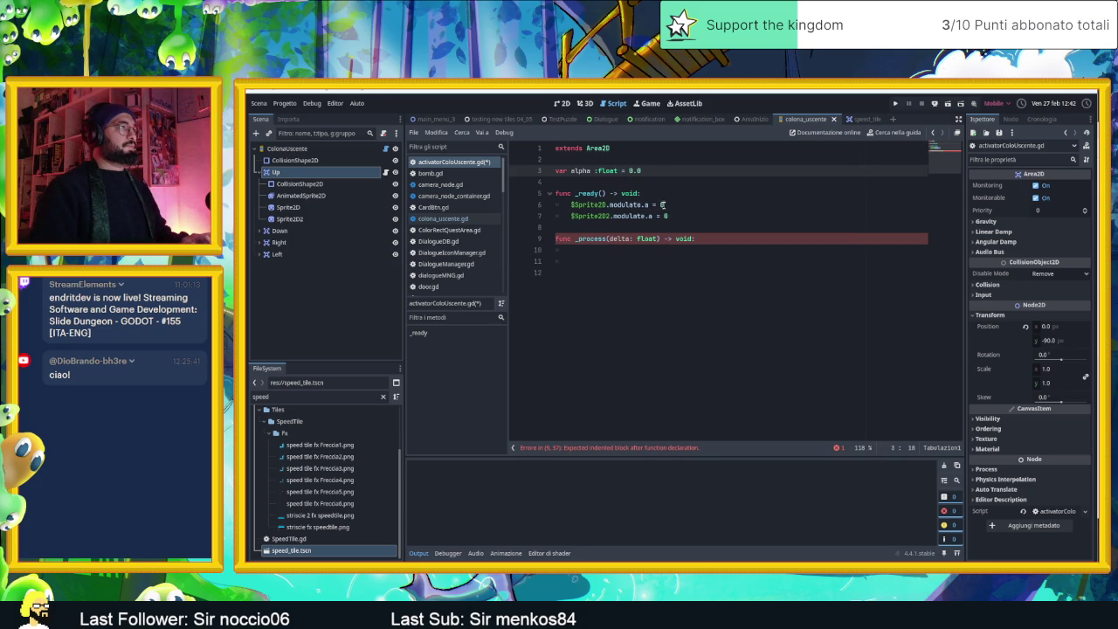
Step: Assign alpha instead of 0 to both sprites' modulate.a in _ready
left_click(664, 204)
key("BackSpace")
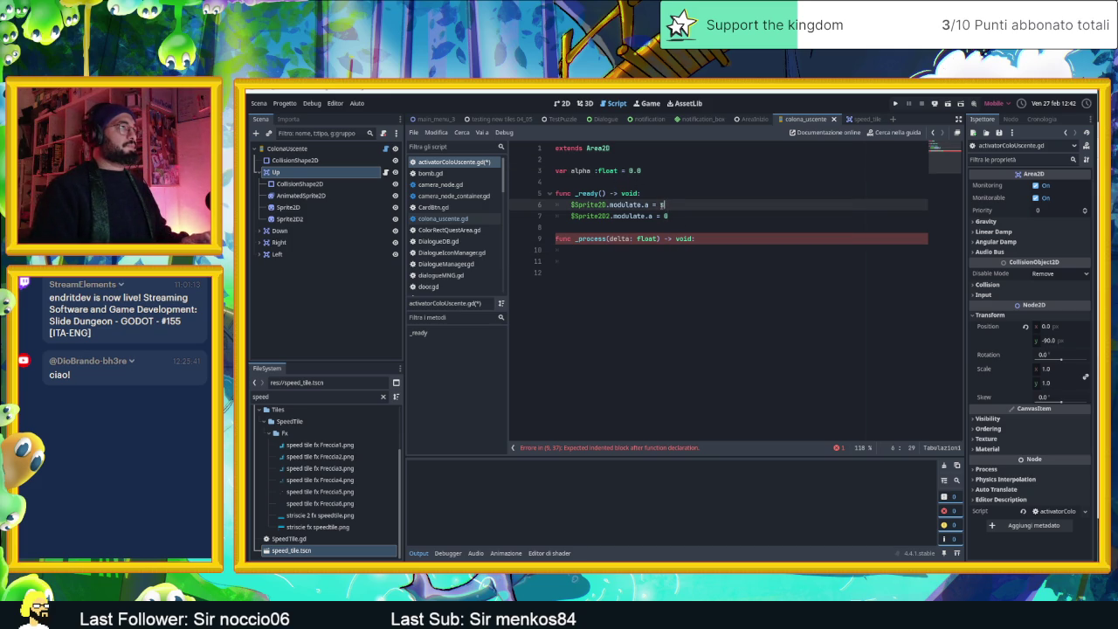
type("s")
key("BackSpace")
type("alp")
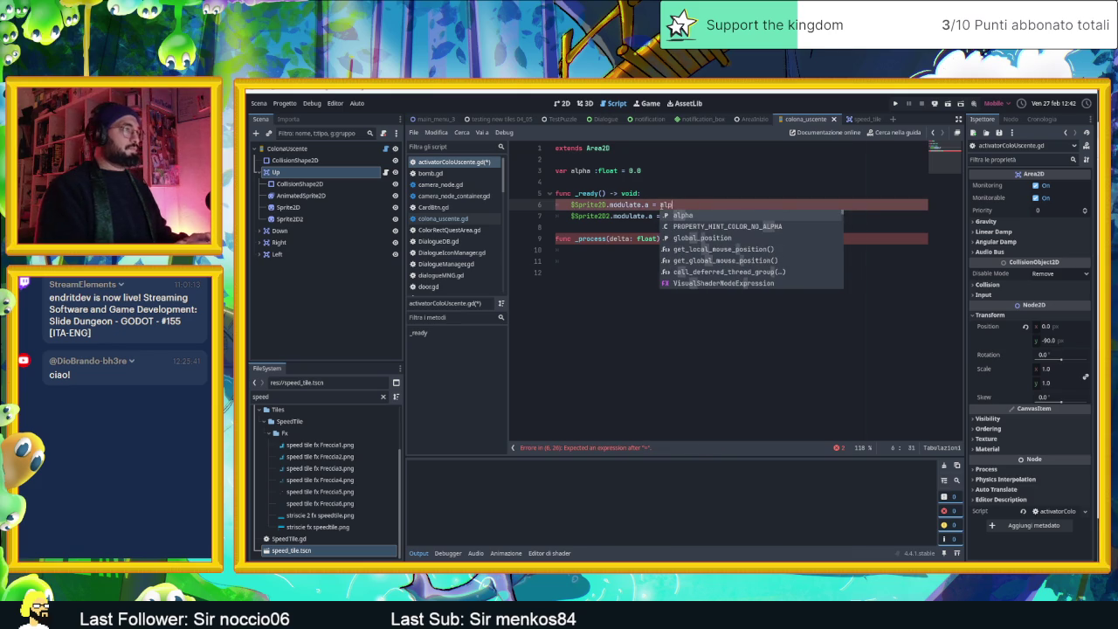
key("Return")
key("Down")
key("BackSpace")
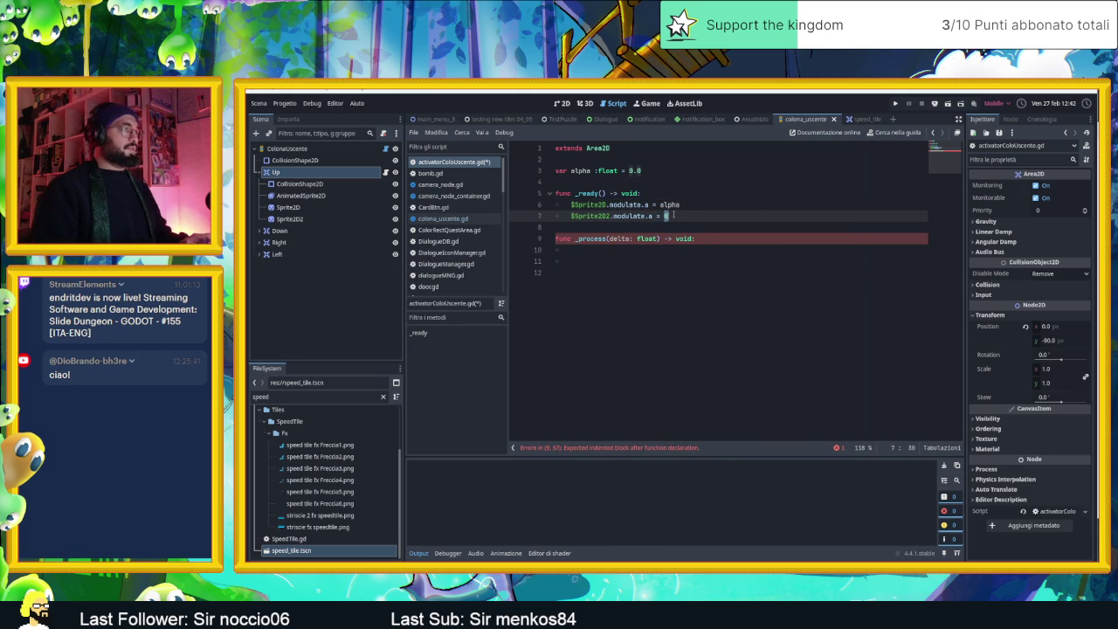
type("alph")
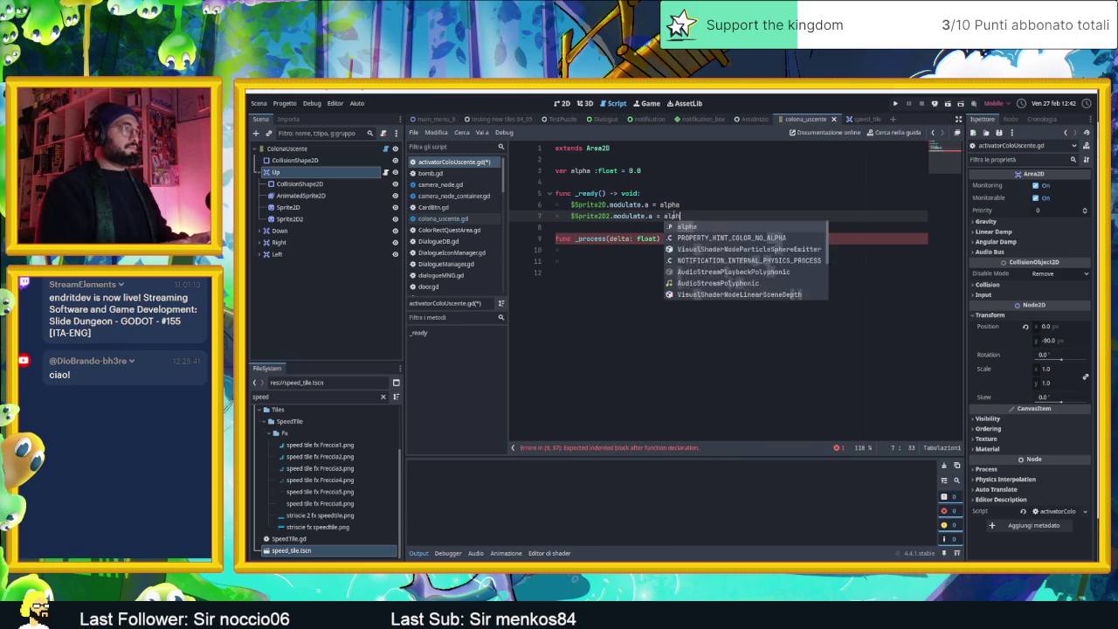
type("a")
key("Return")
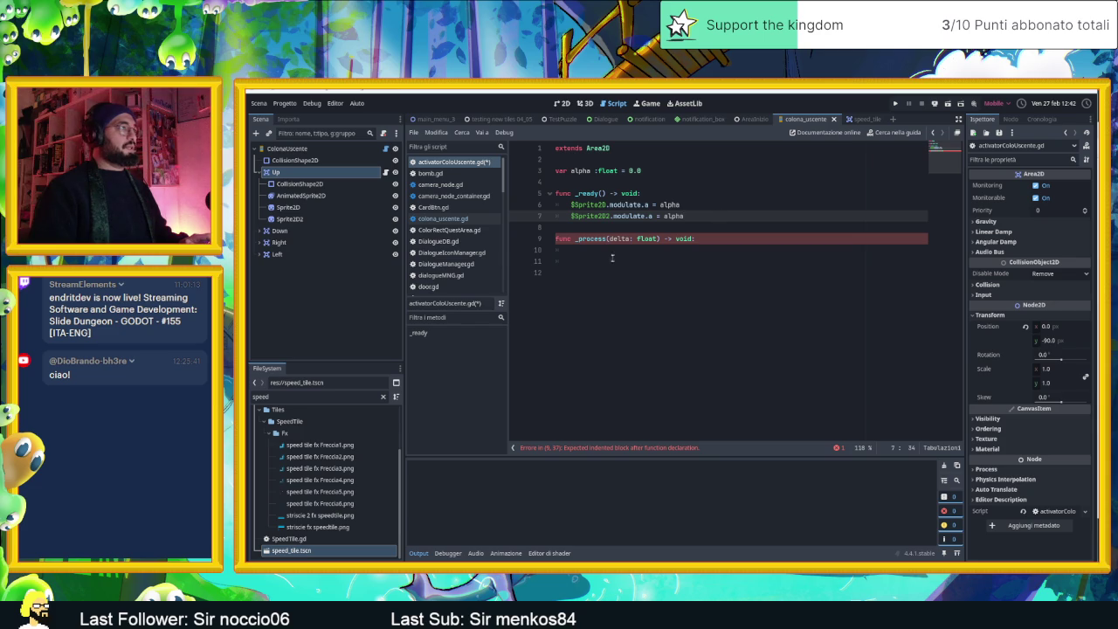
Step: Begin an 'if alp' condition inside _process
left_click(613, 252)
type("if")
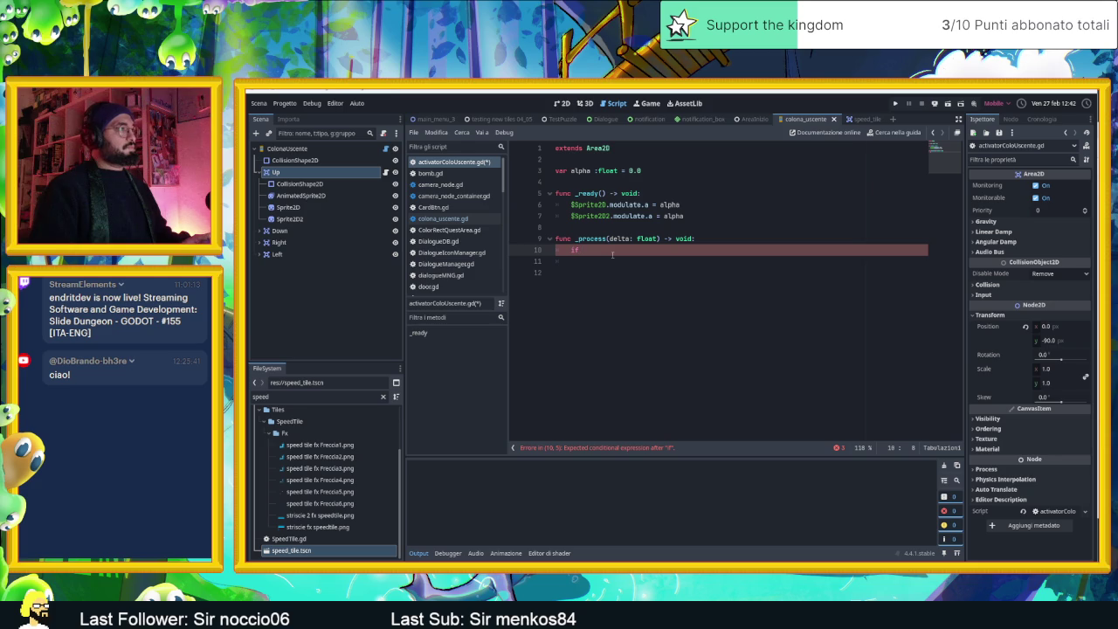
type("al")
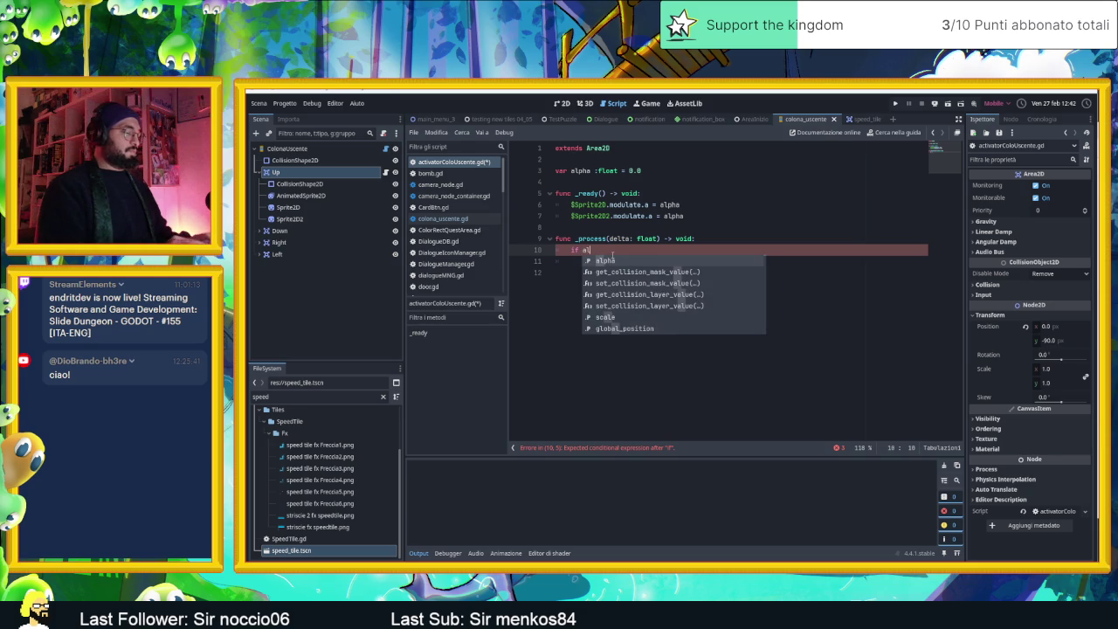
type("p")
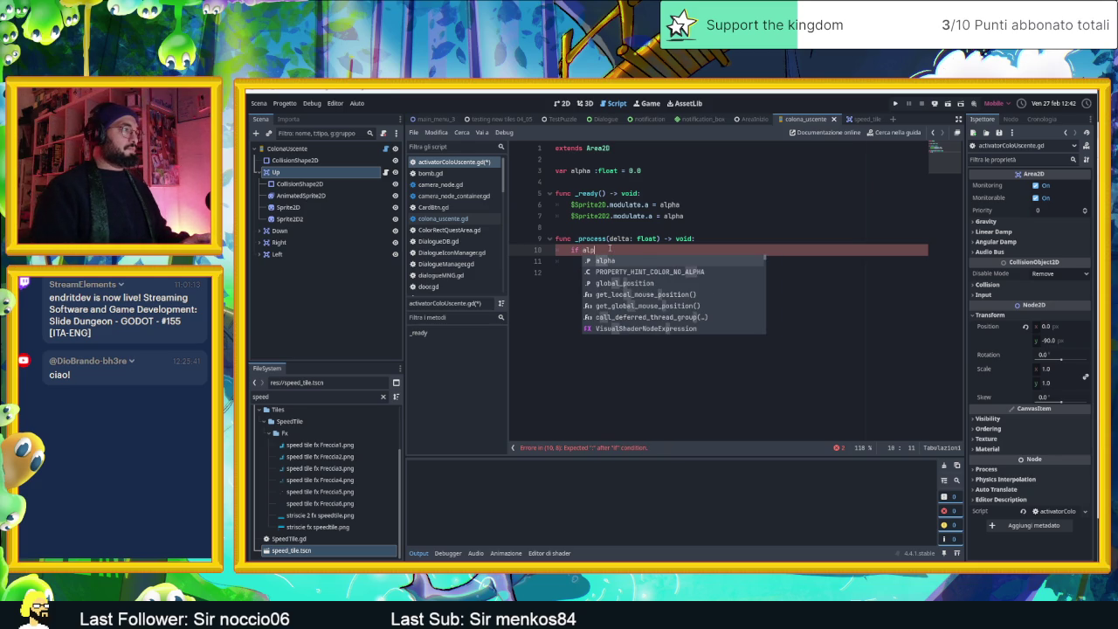
key("Escape")
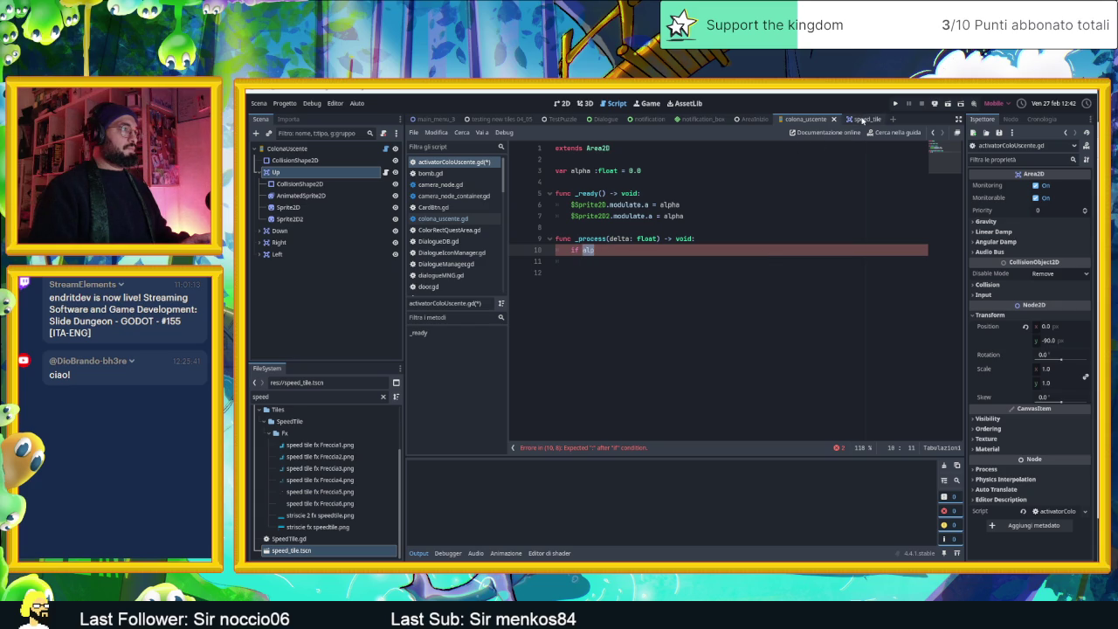
left_click(862, 120)
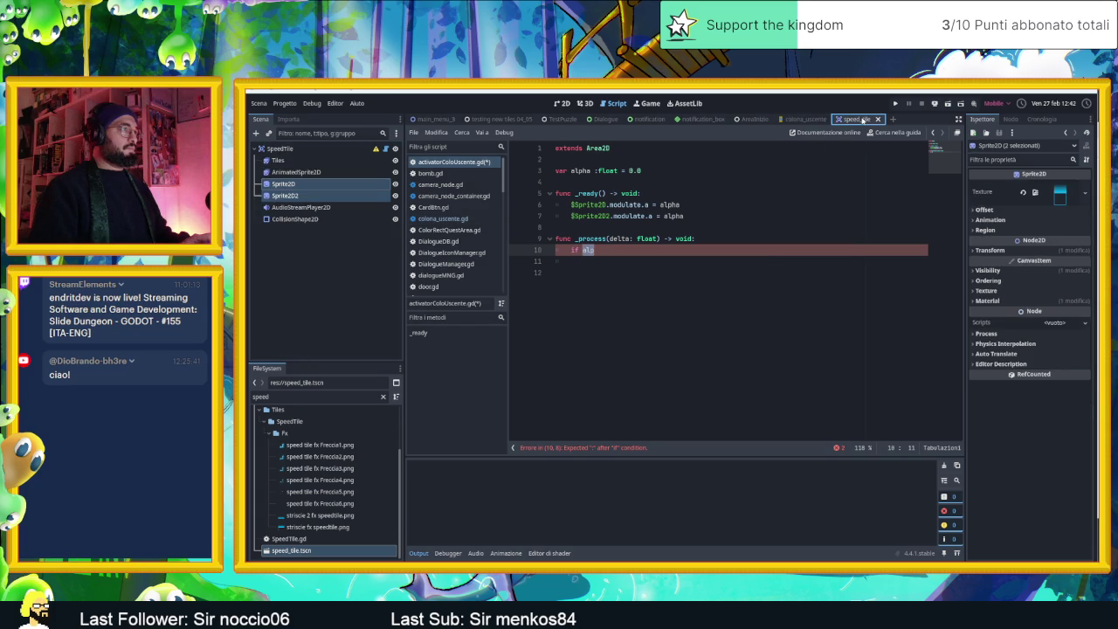
Step: View SpeedTile.gd's _process fade, where alpha drops by delta and drives both sprites' modulate.a
left_click(386, 148)
scroll(745, 325, "down", 3)
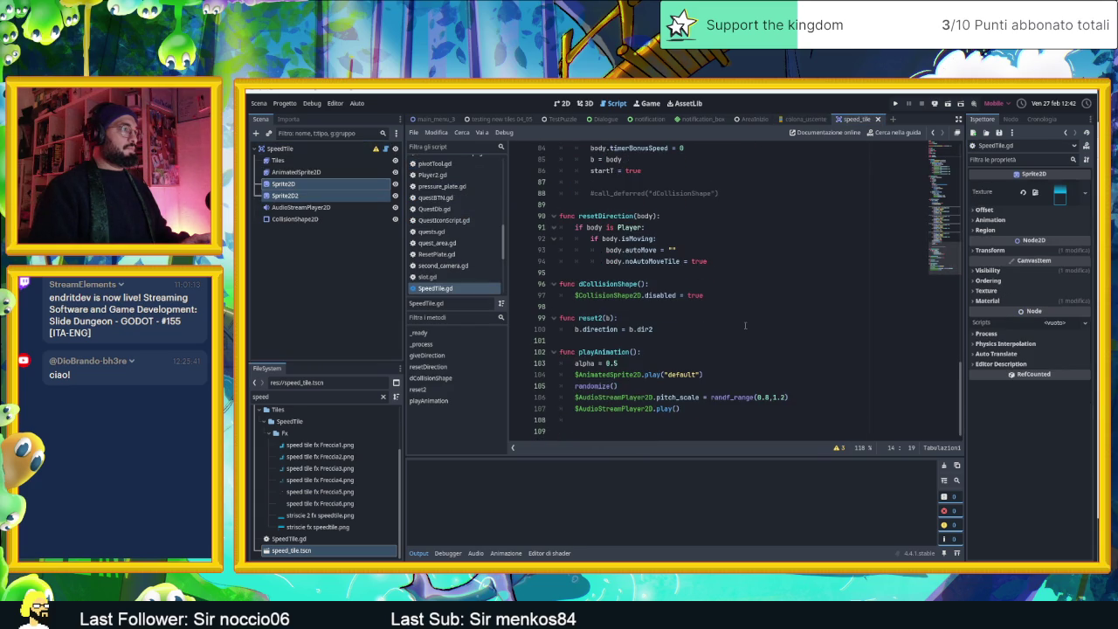
scroll(745, 325, "up", 3)
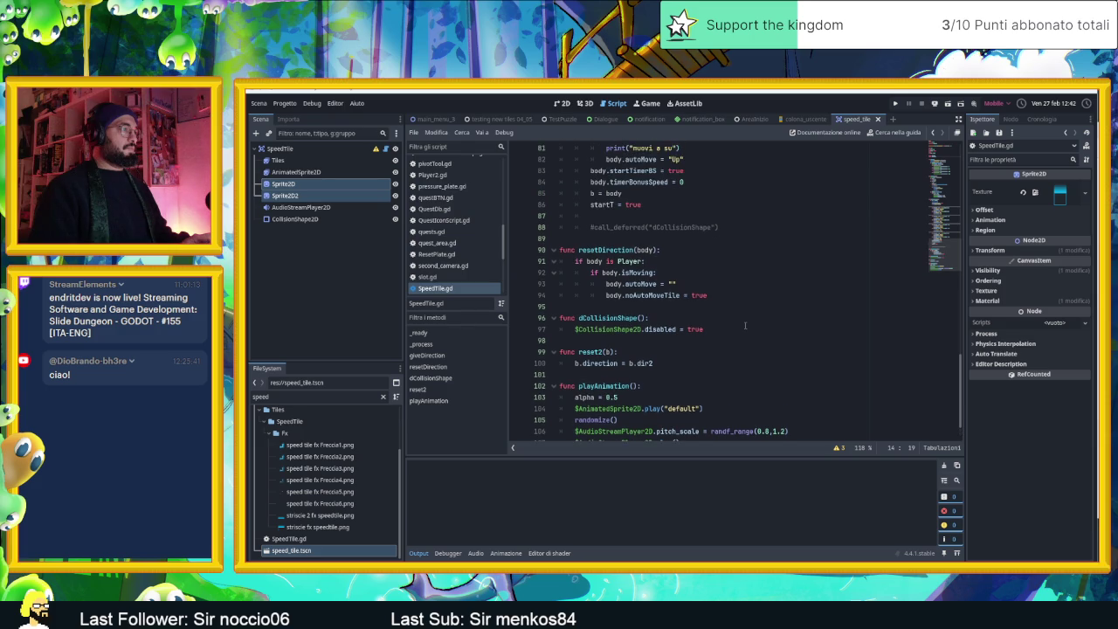
scroll(745, 325, "up", 12)
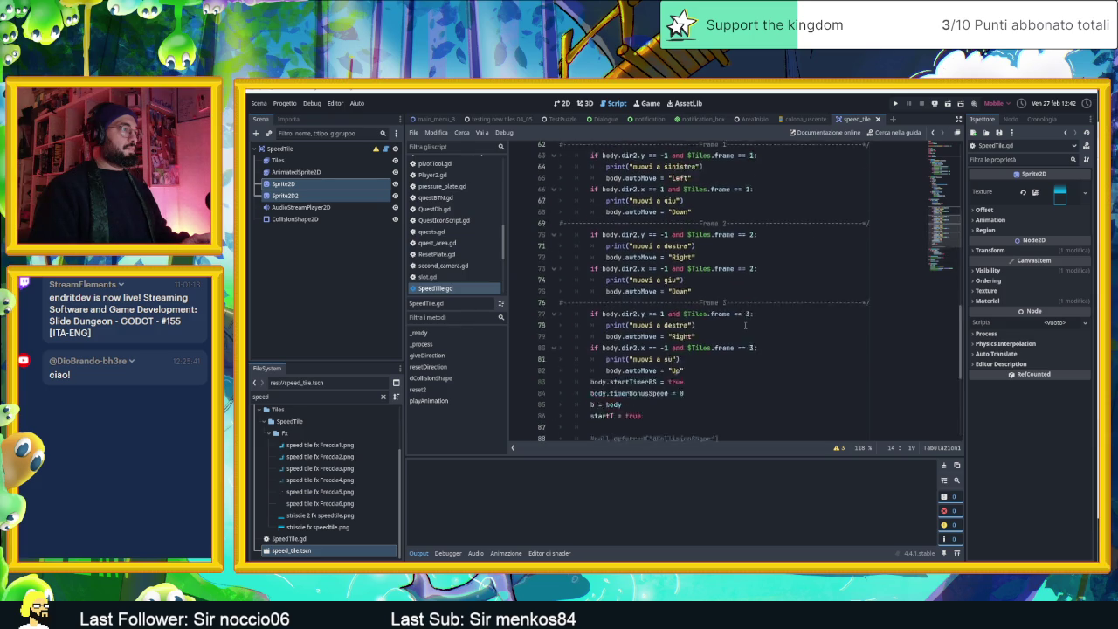
scroll(745, 325, "up", 2)
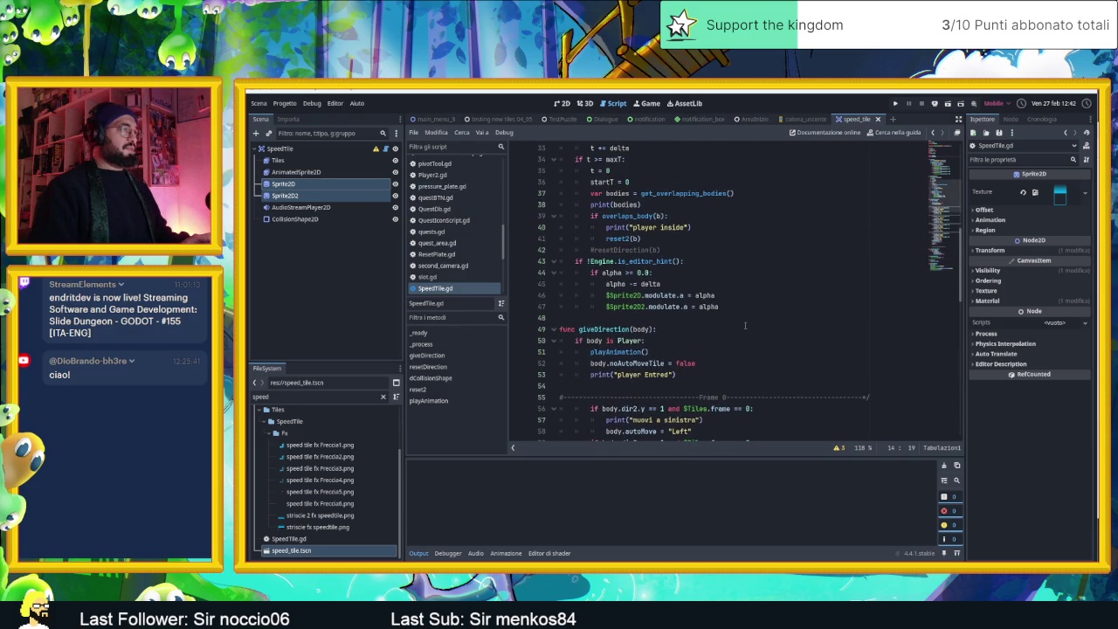
left_click(802, 119)
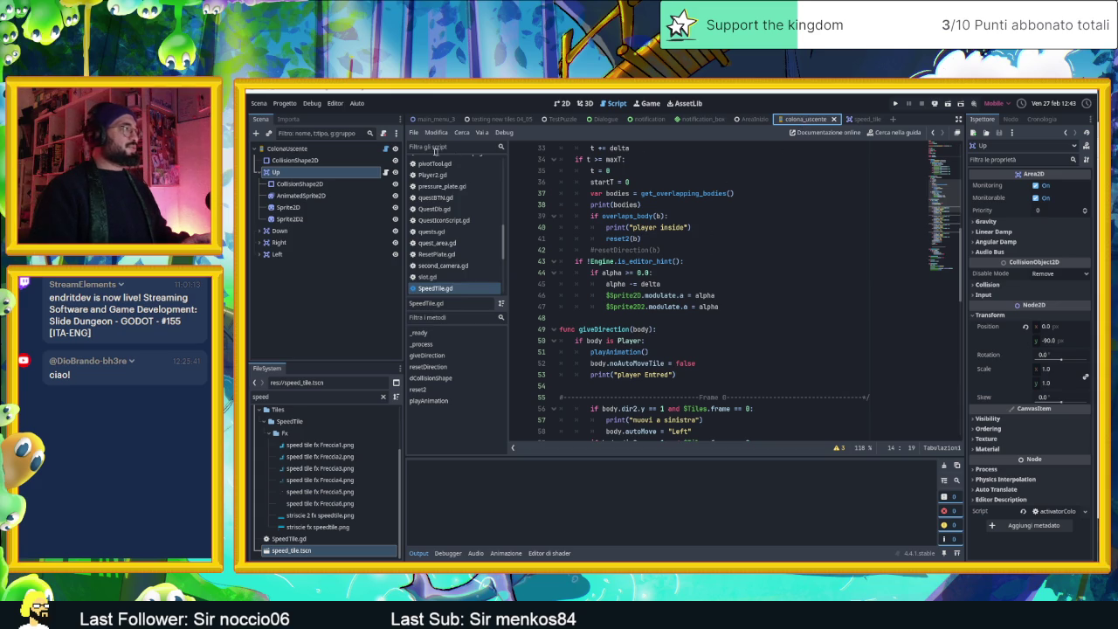
Step: Complete the _process condition as 'if alpha >= 0.0:' in the Up pad's script
left_click(385, 171)
type("ha >=")
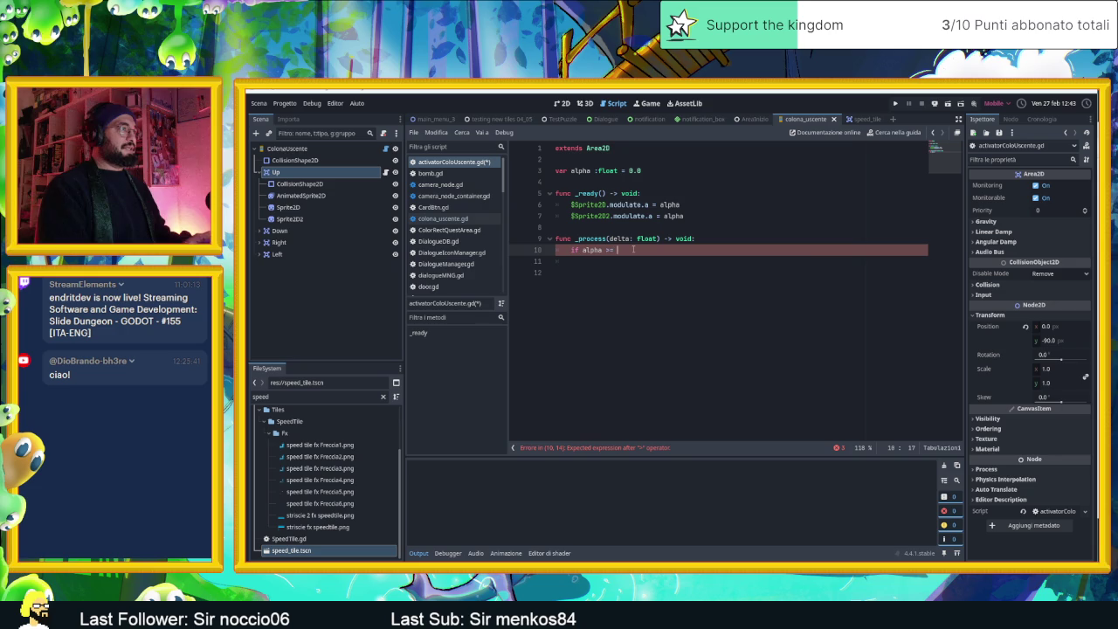
key("BackSpace")
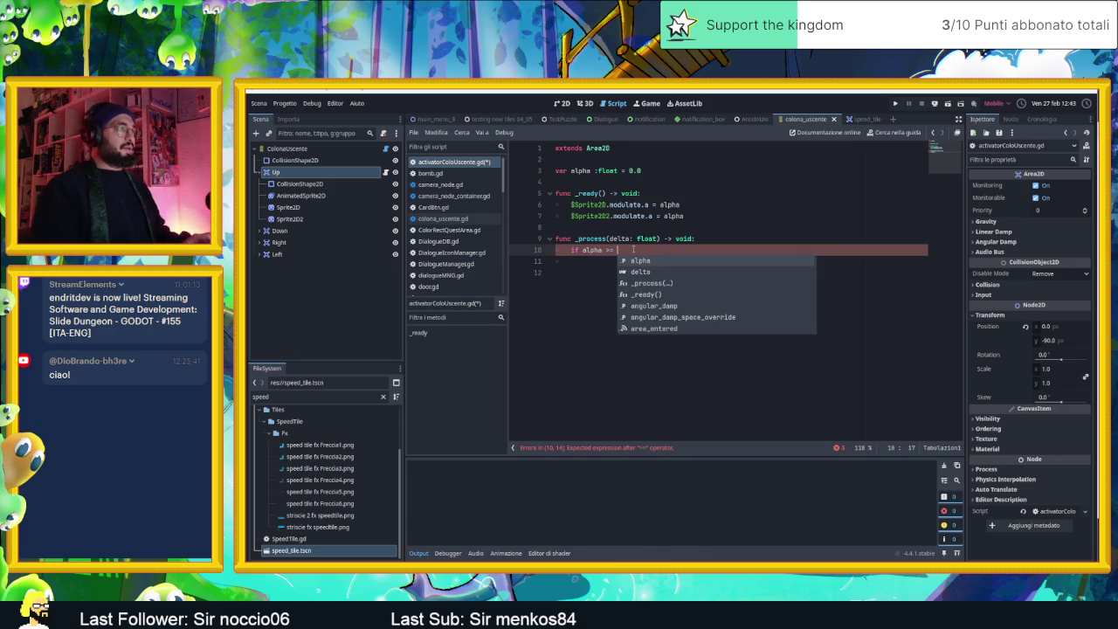
type("0.0")
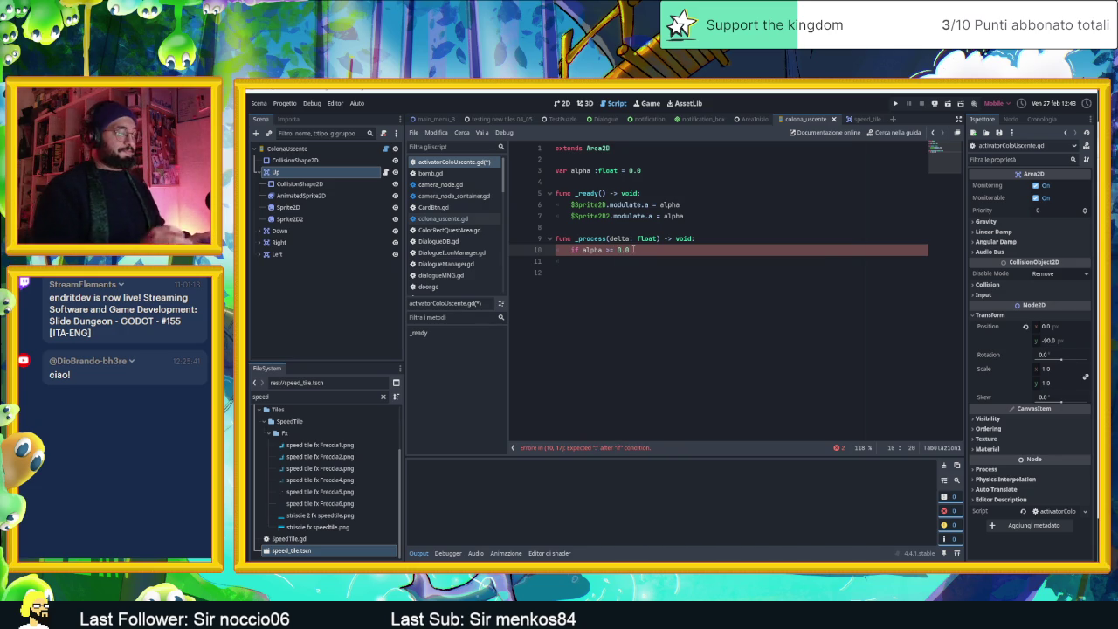
type(":")
Step: Add 'alpha -= delta' inside the if block and begin a $Sprite2D. line
key("Return")
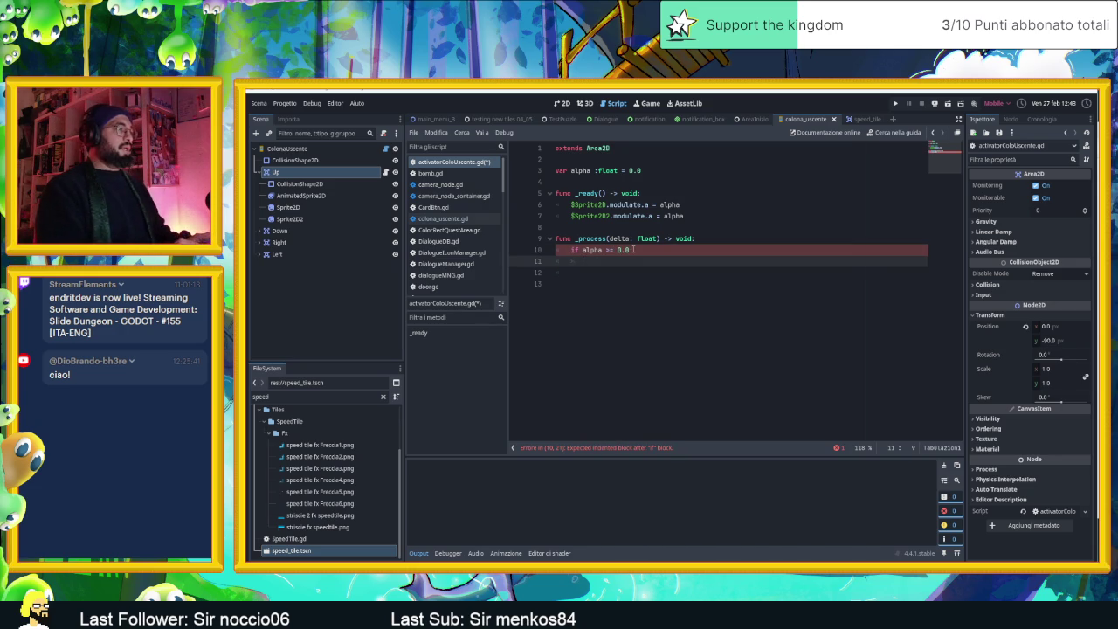
type("alpha")
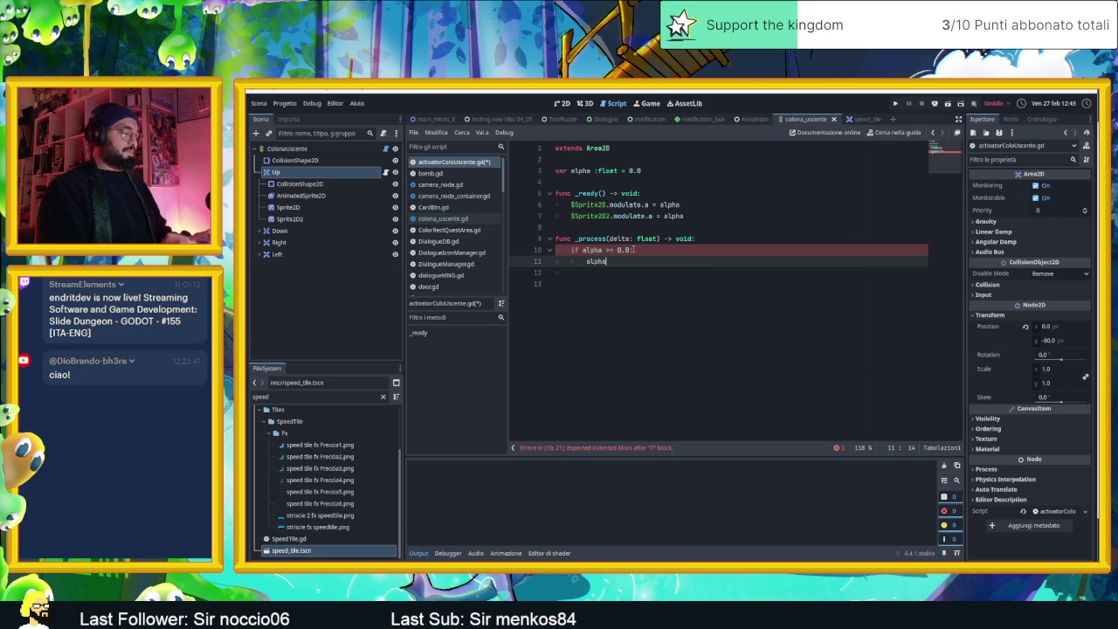
type(" -")
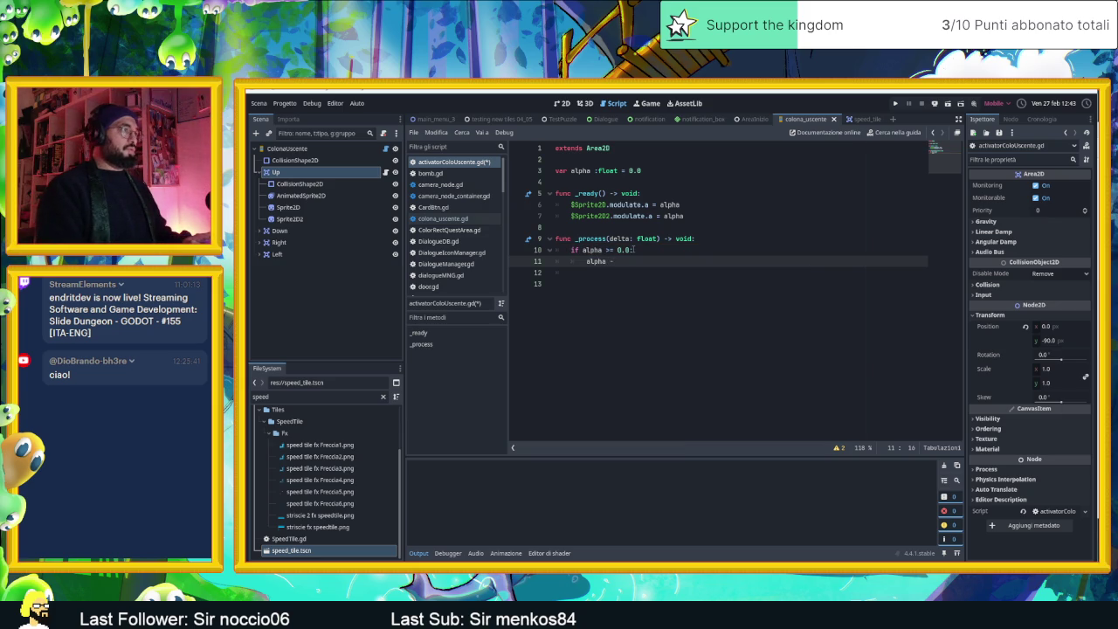
type("= delta")
key("Return")
key("Return")
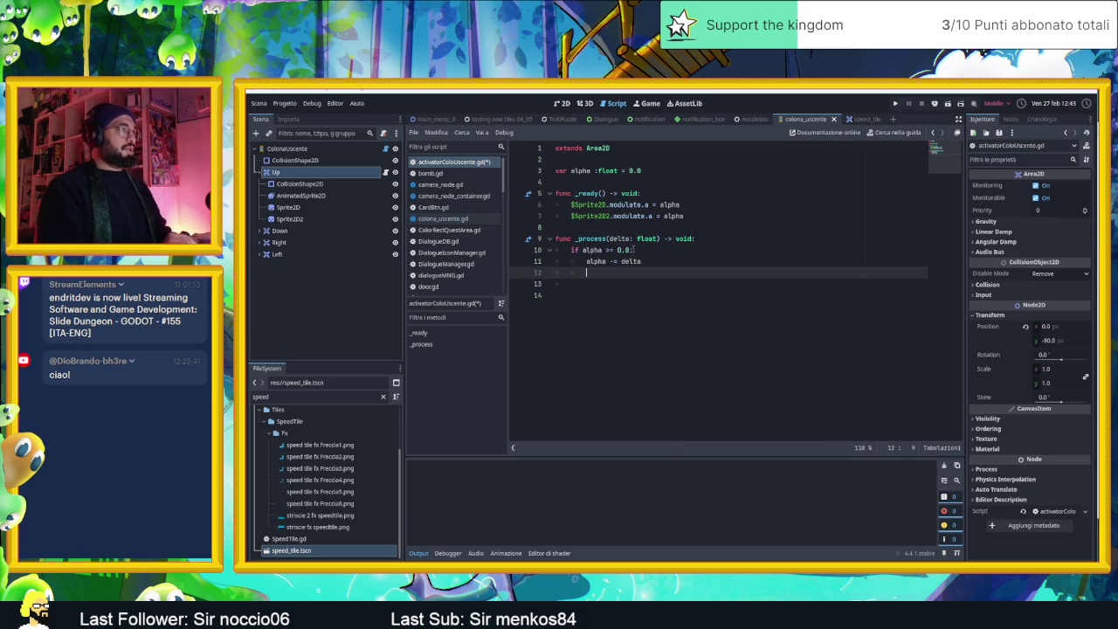
type("$S")
key("Return")
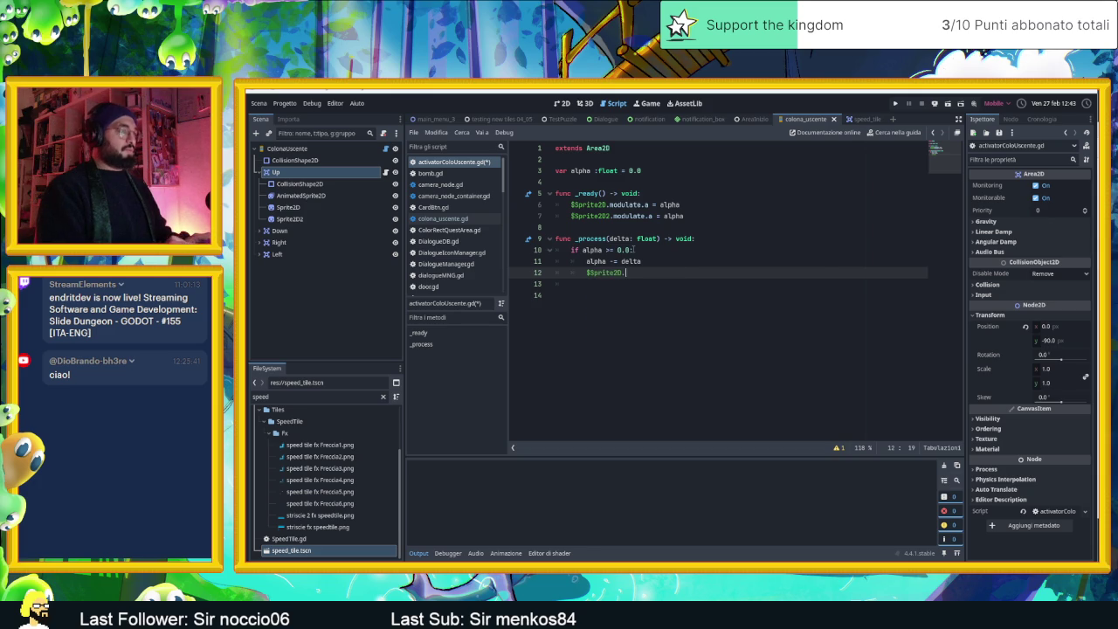
type(".")
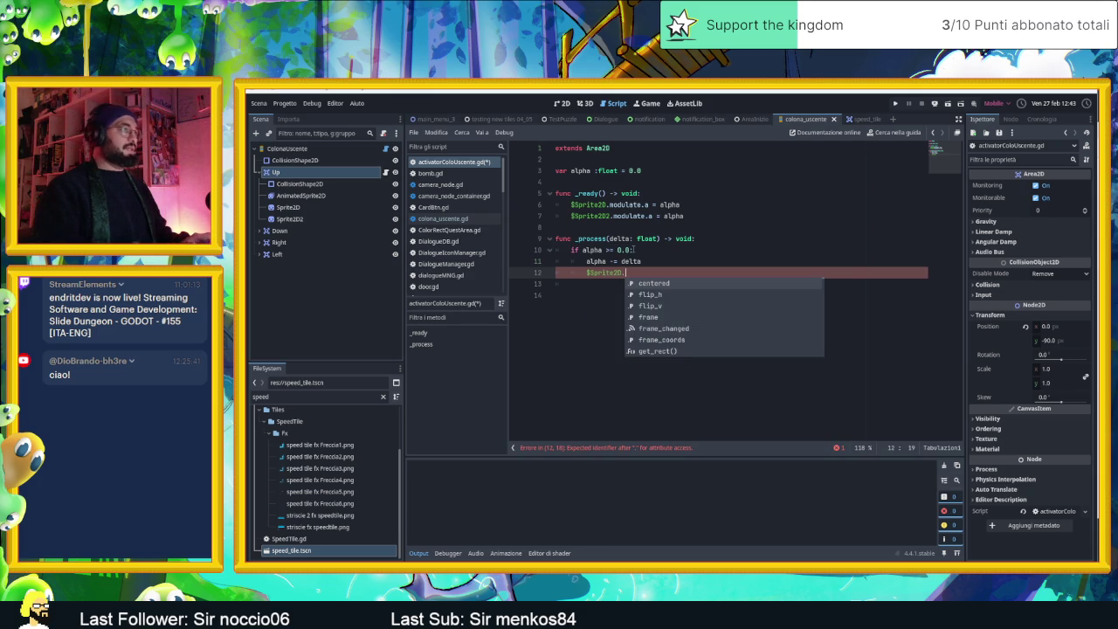
left_click_drag(529, 225, 529, 203)
key("ctrl+c")
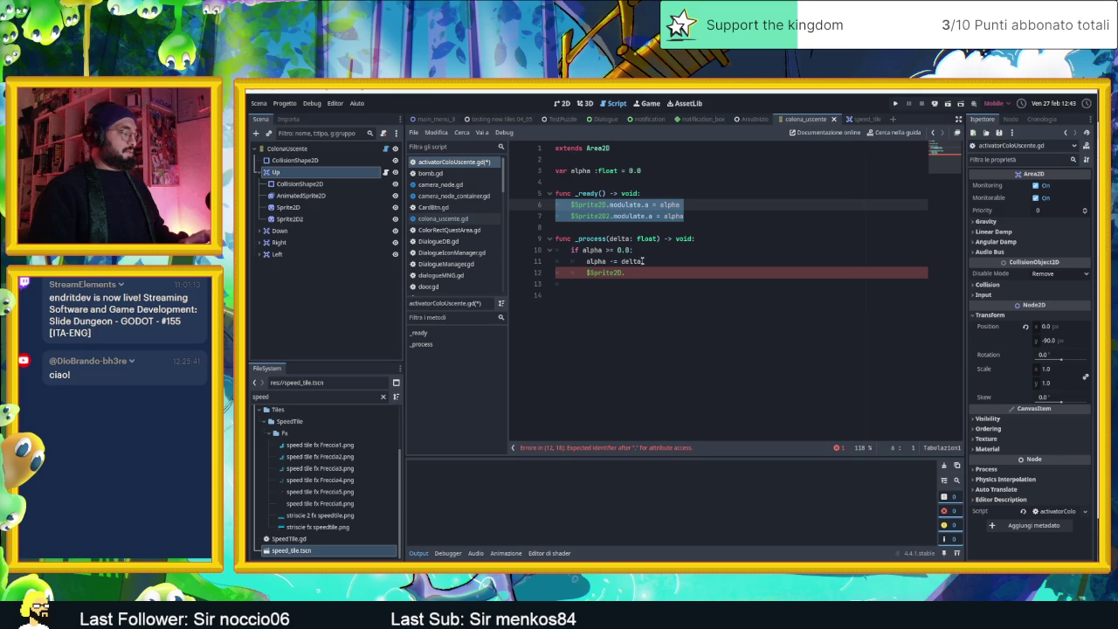
Step: Replace the broken $Sprite2D. line with both modulate.a = alpha lines, indented inside the if block
left_click_drag(537, 284, 537, 274)
key("ctrl+v")
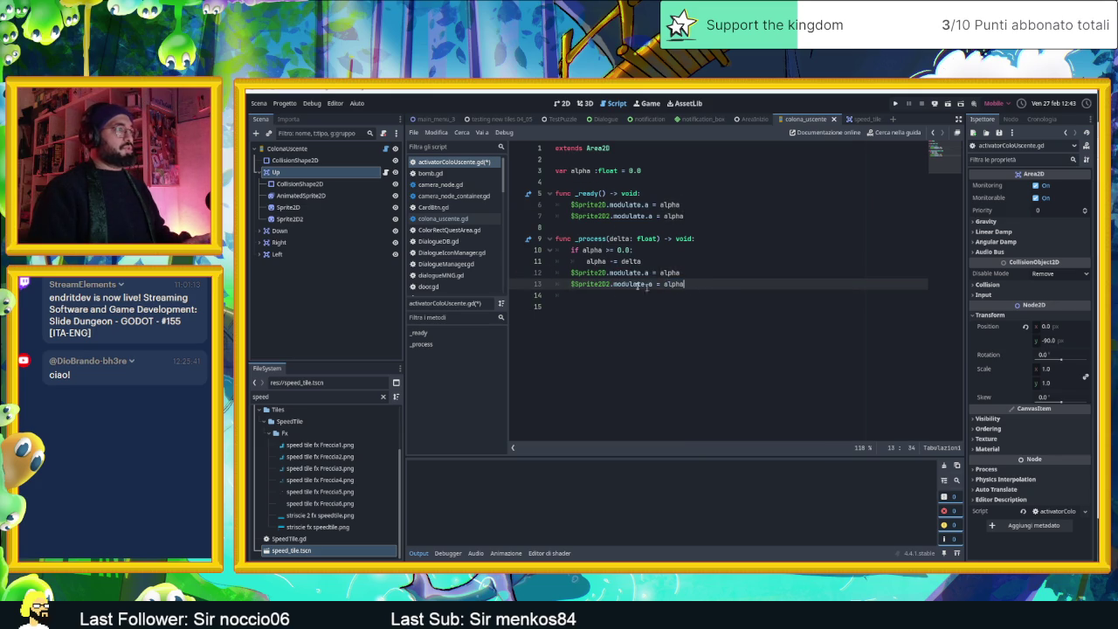
key("shift+Up")
key("shift+Home")
key("Tab")
key("Tab")
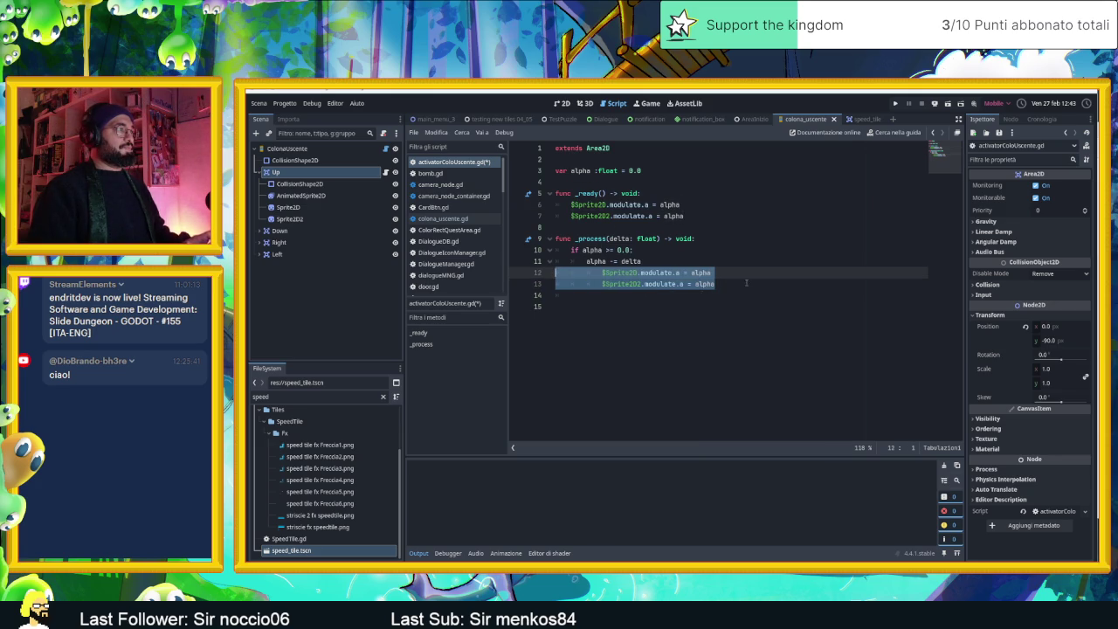
left_click(747, 283)
key("shift+Home")
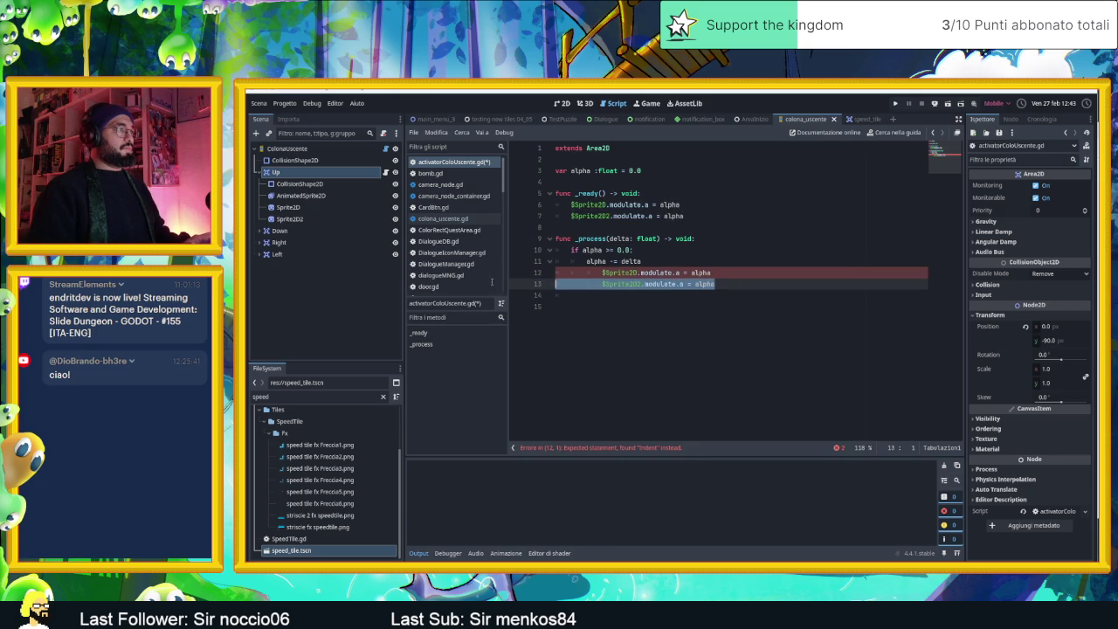
key("shift+Up")
key("shift+Tab")
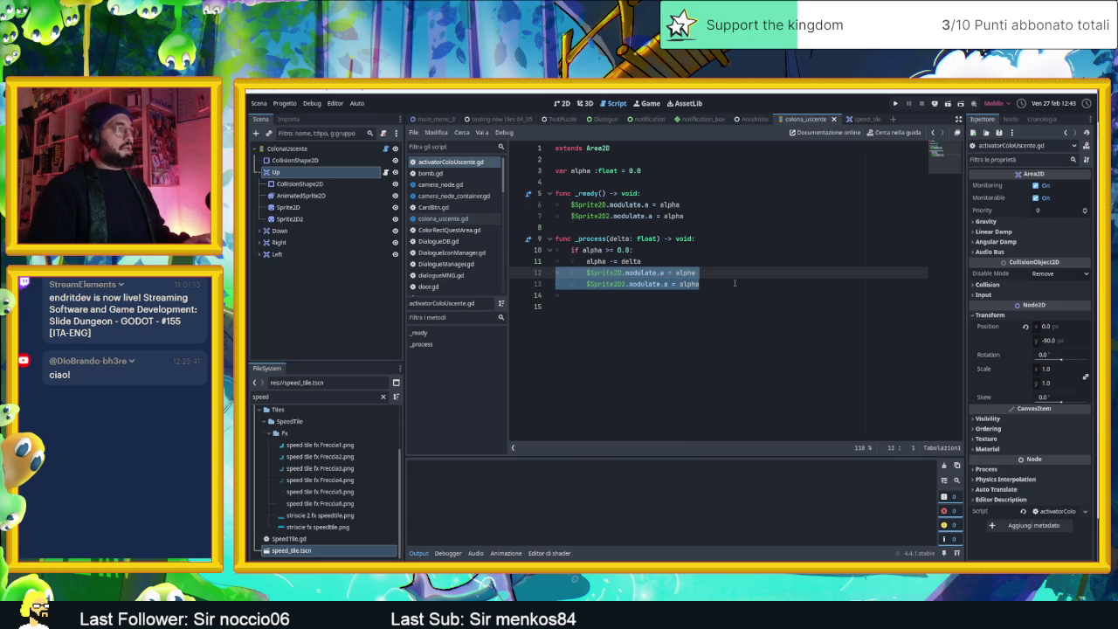
left_click(725, 295)
left_click(721, 302)
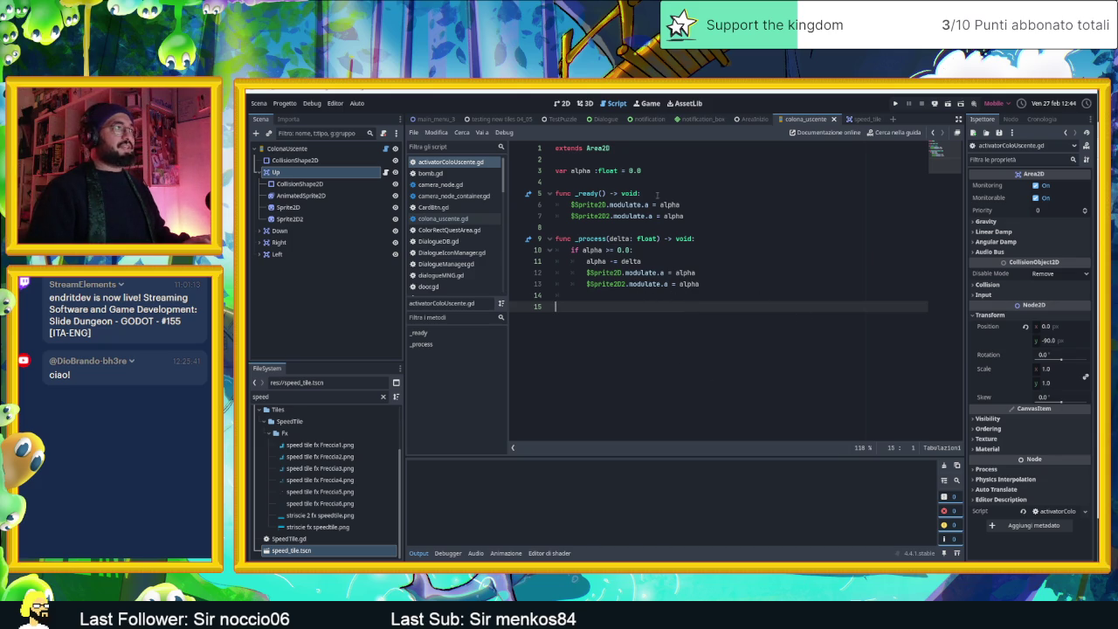
left_click(675, 197)
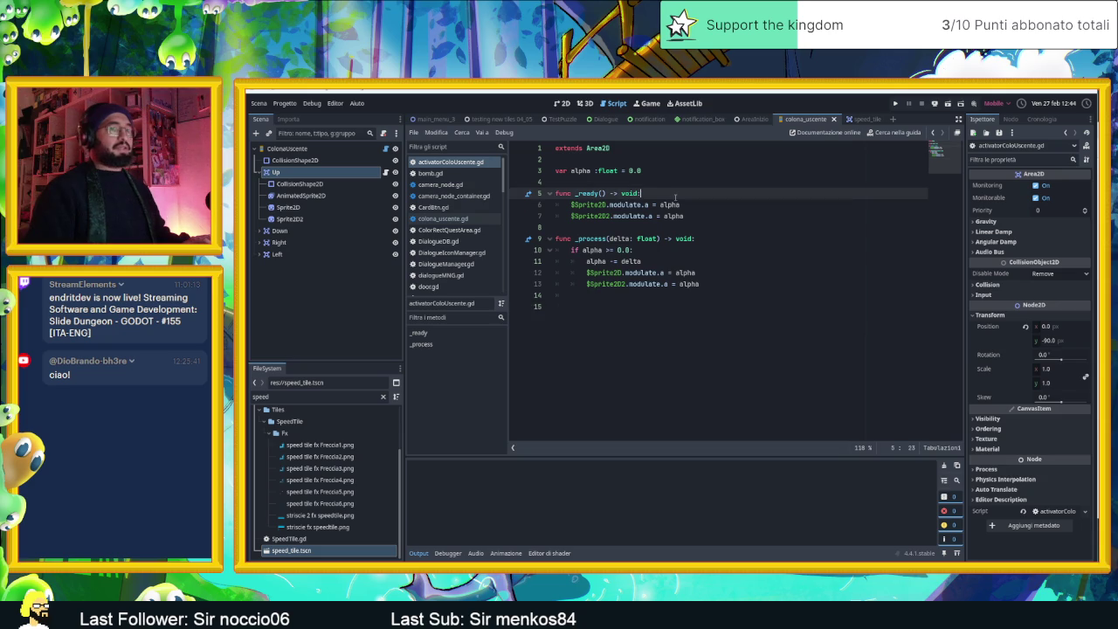
Step: Add connect("body_entered", bodyEntred) in _ready
key("Return")
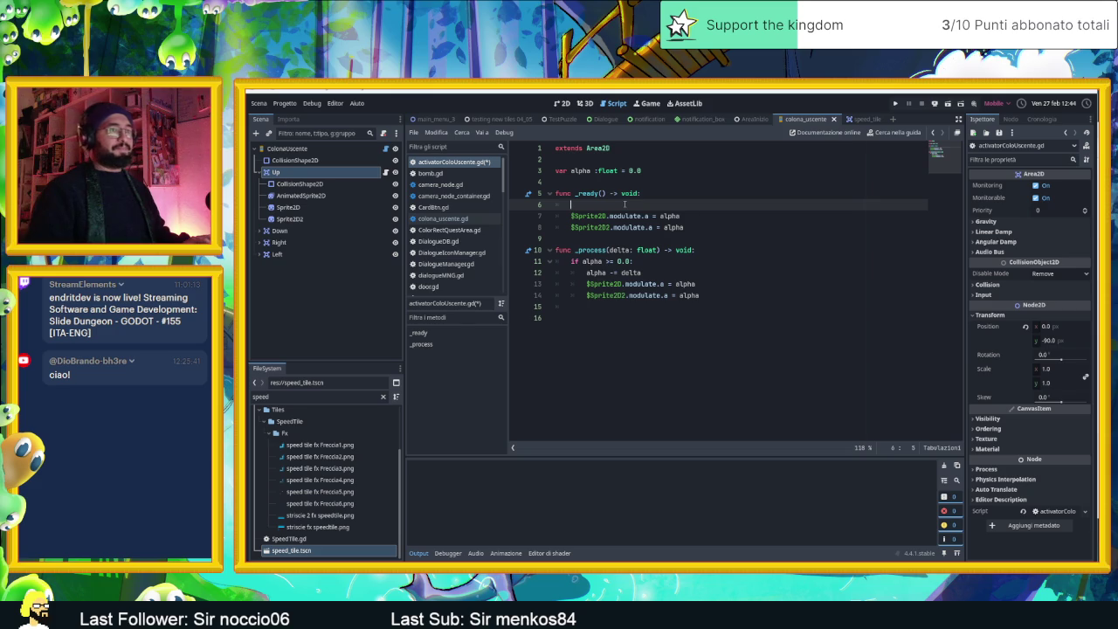
type("connec")
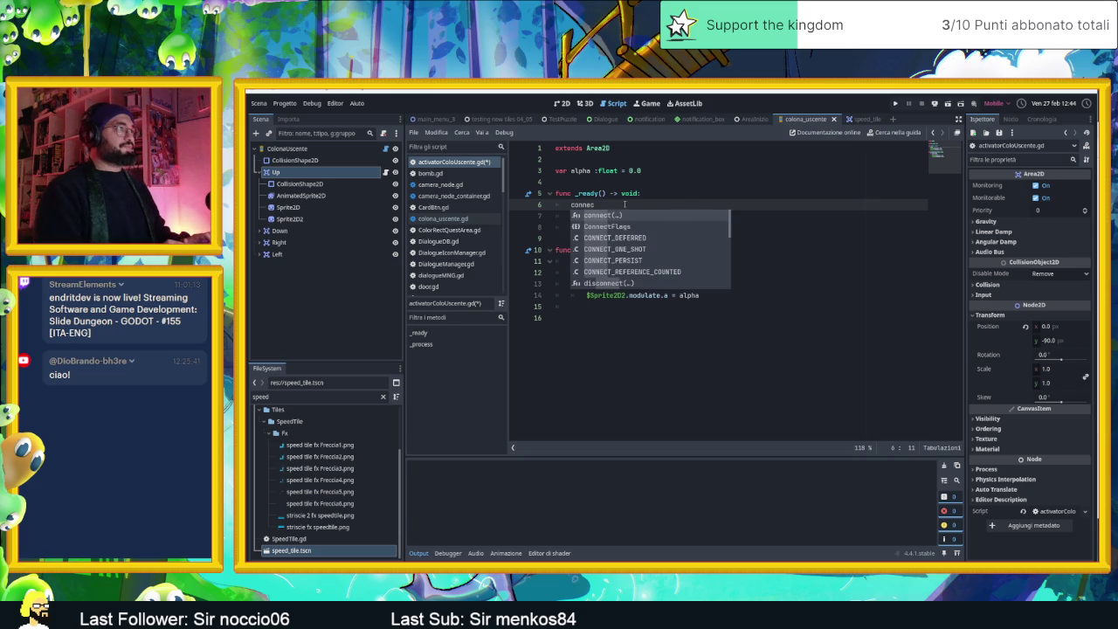
key("Return")
key("Down")
key("Down")
key("Down")
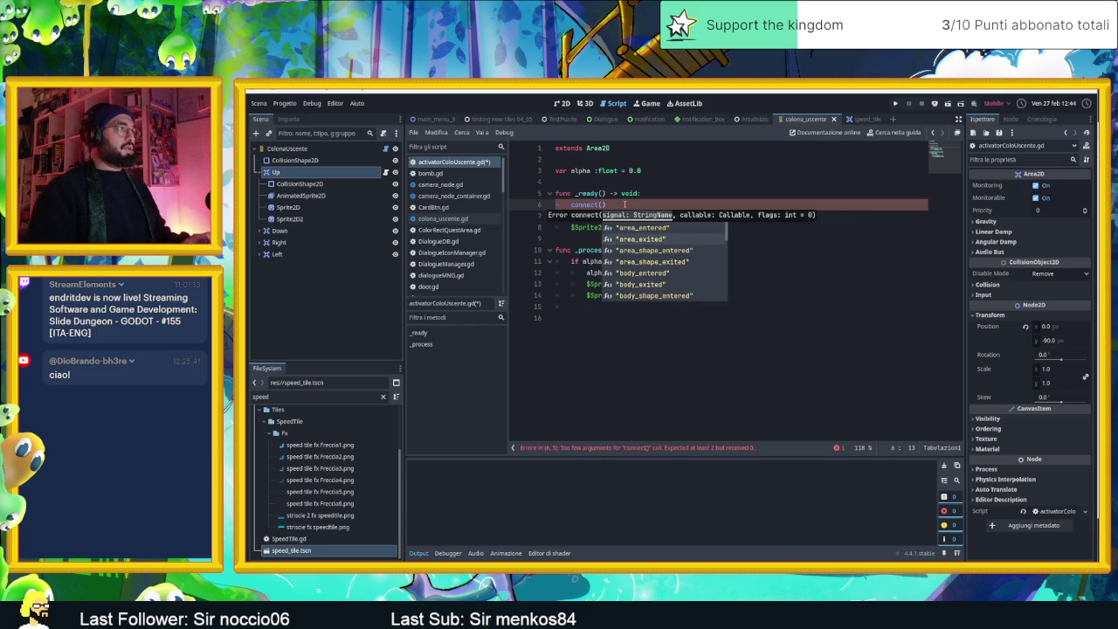
key("Return")
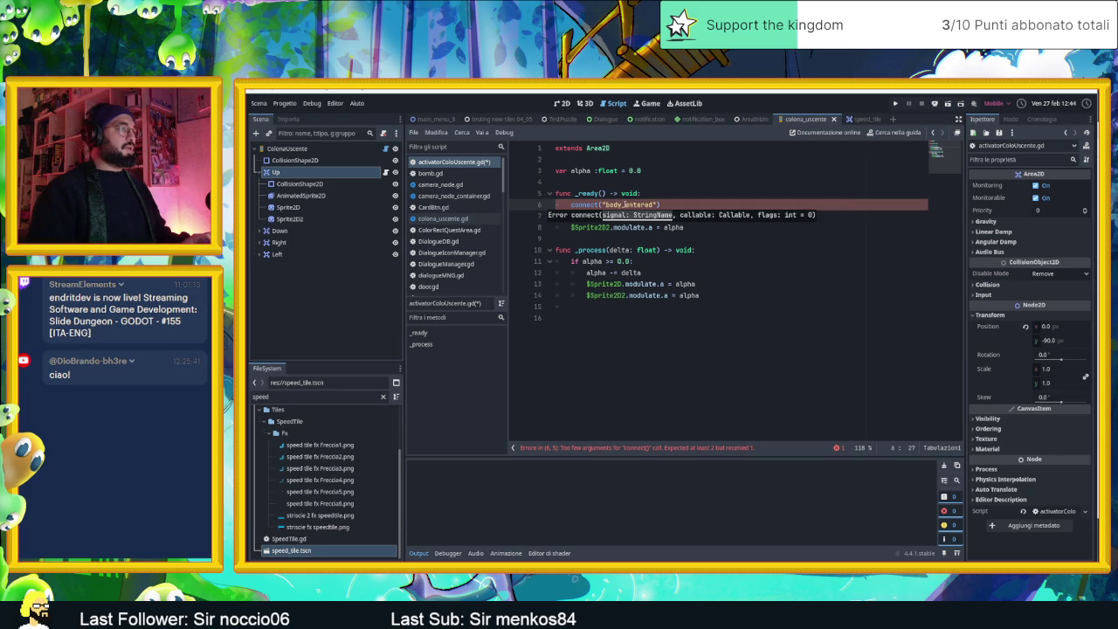
type(",v")
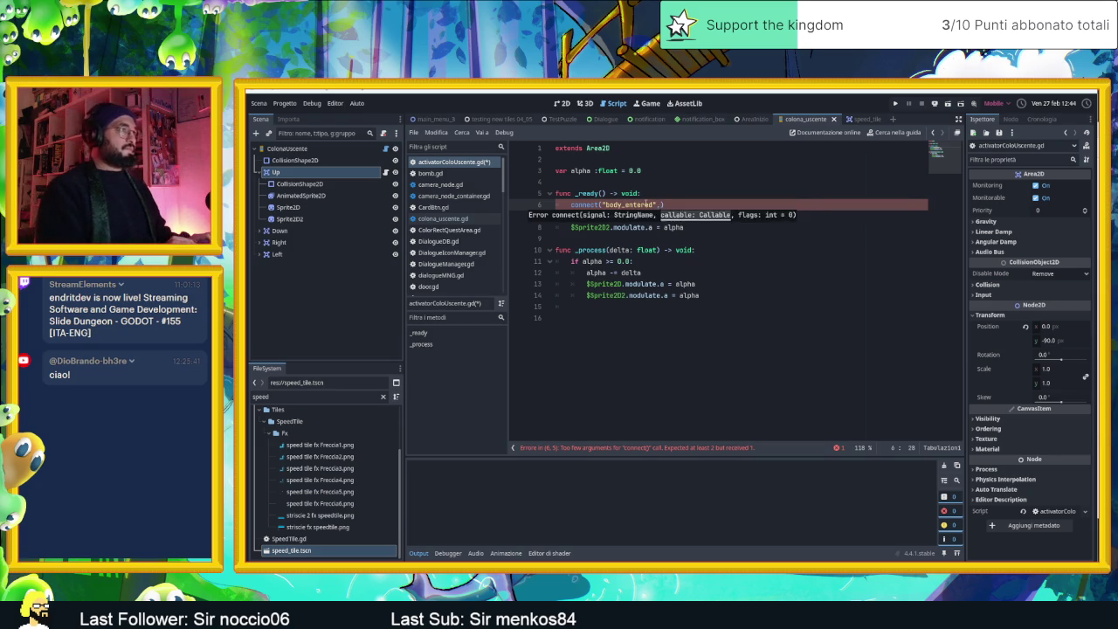
key("BackSpace")
type("bodyEntre")
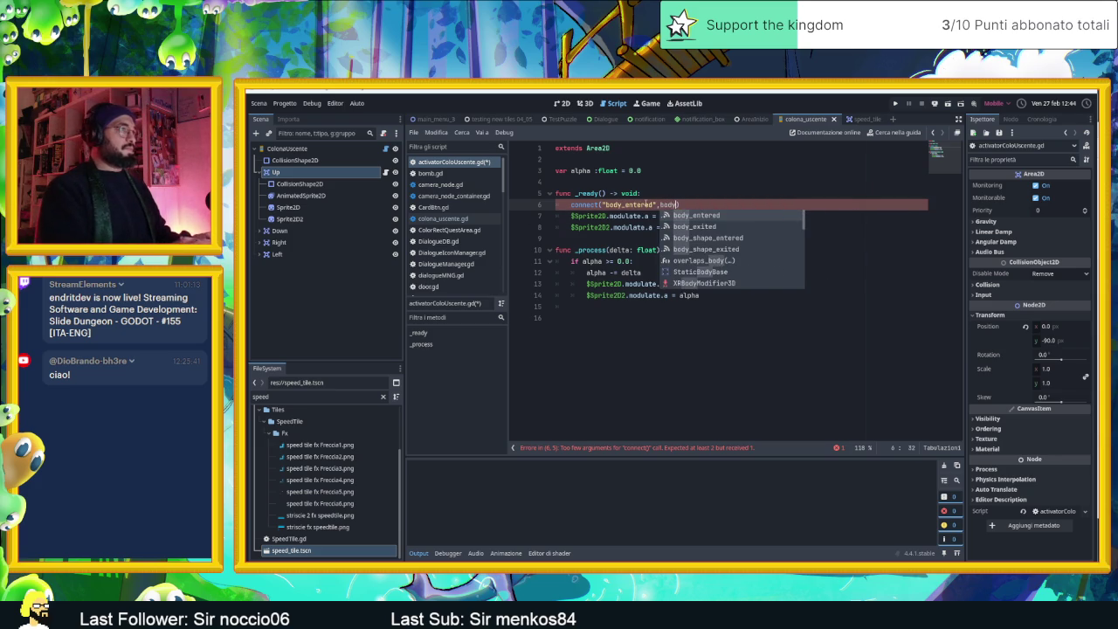
type("d")
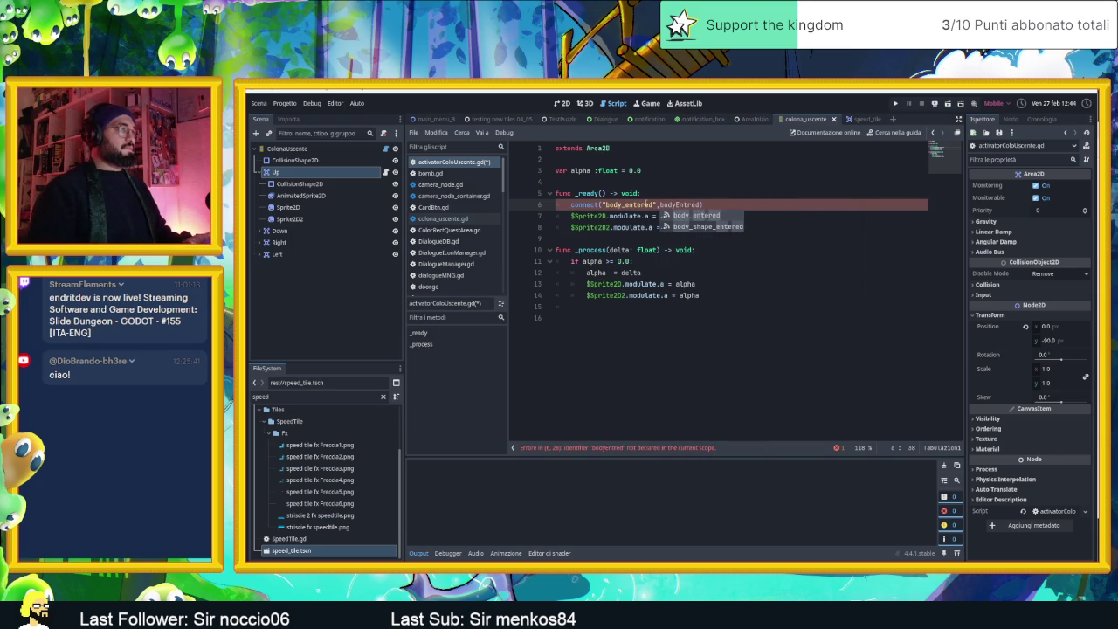
type(")")
key("Return")
Step: Add connect(body_exited, bodyExited) and start a handler function below _process
type("c")
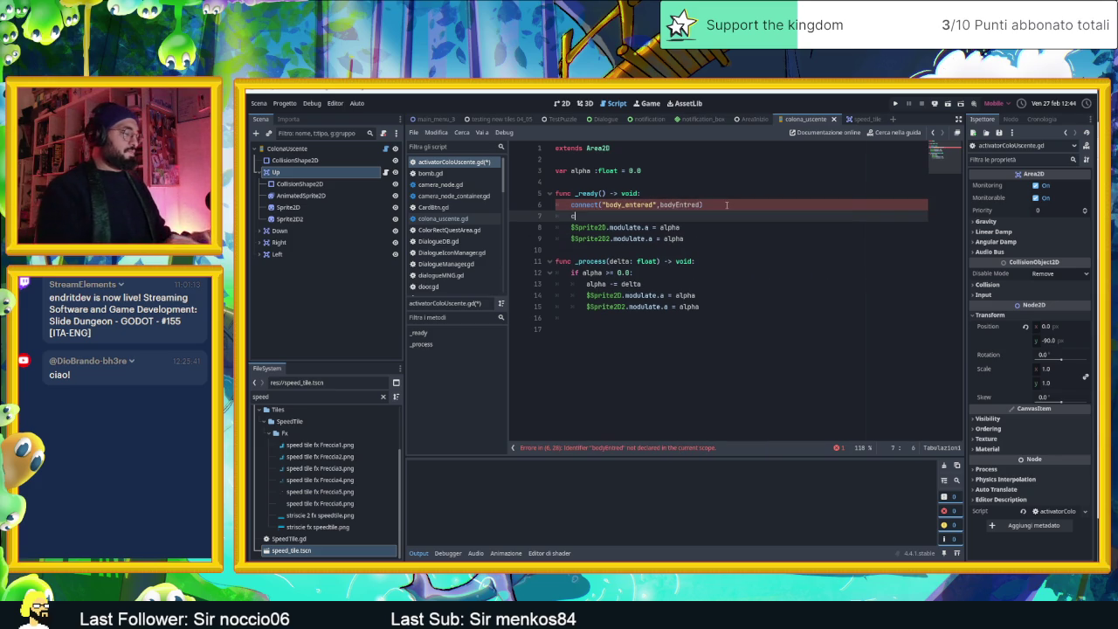
type("onnect(")
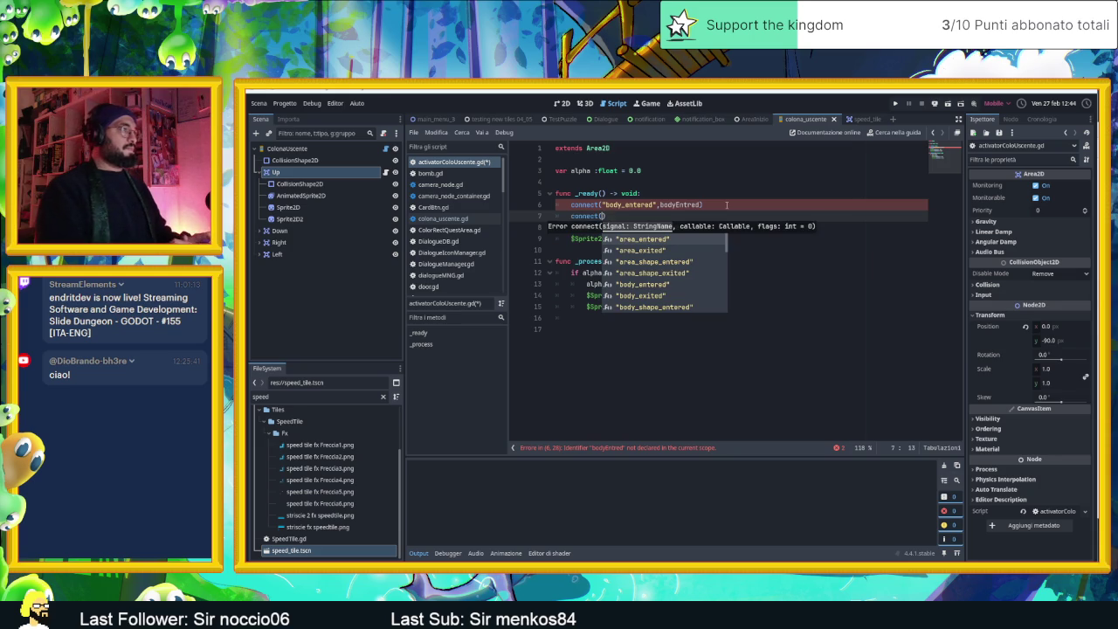
type("body")
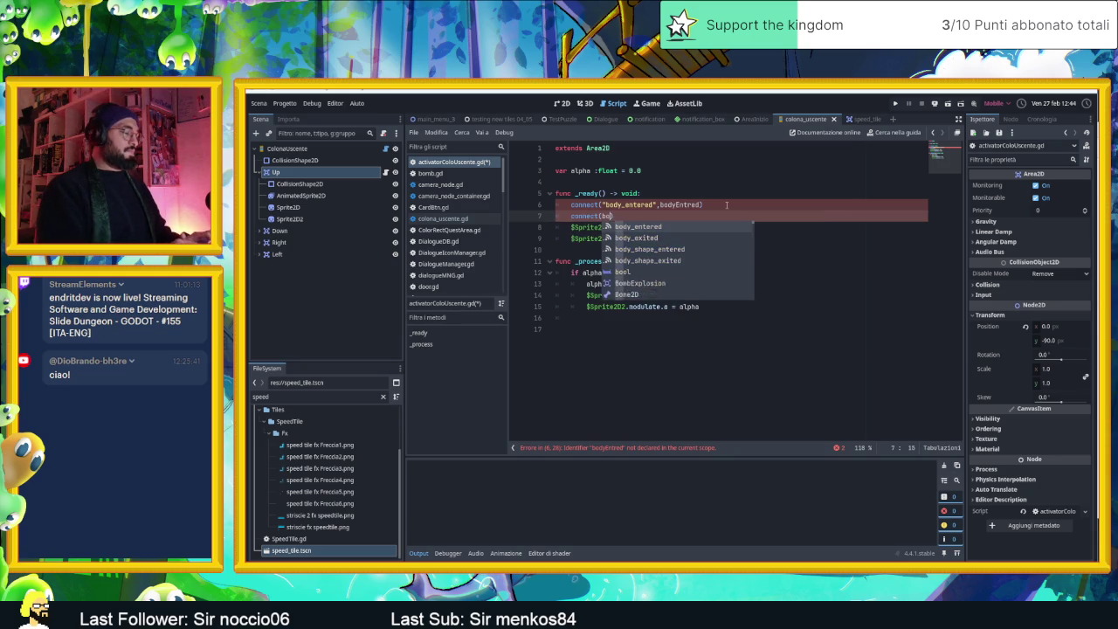
key("Return")
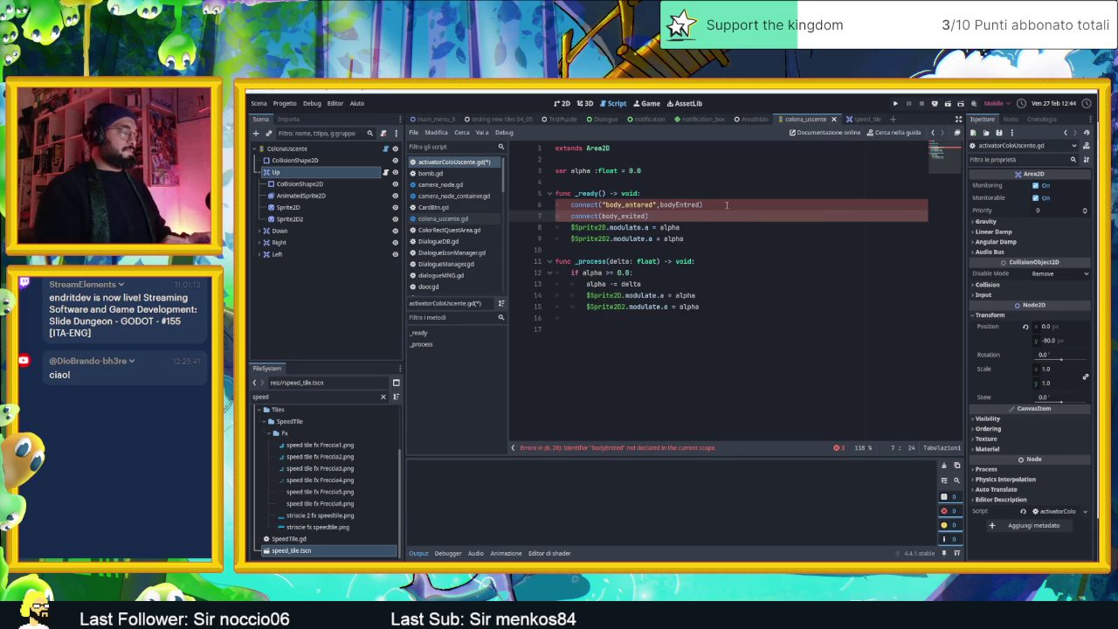
type(",bodyExited")
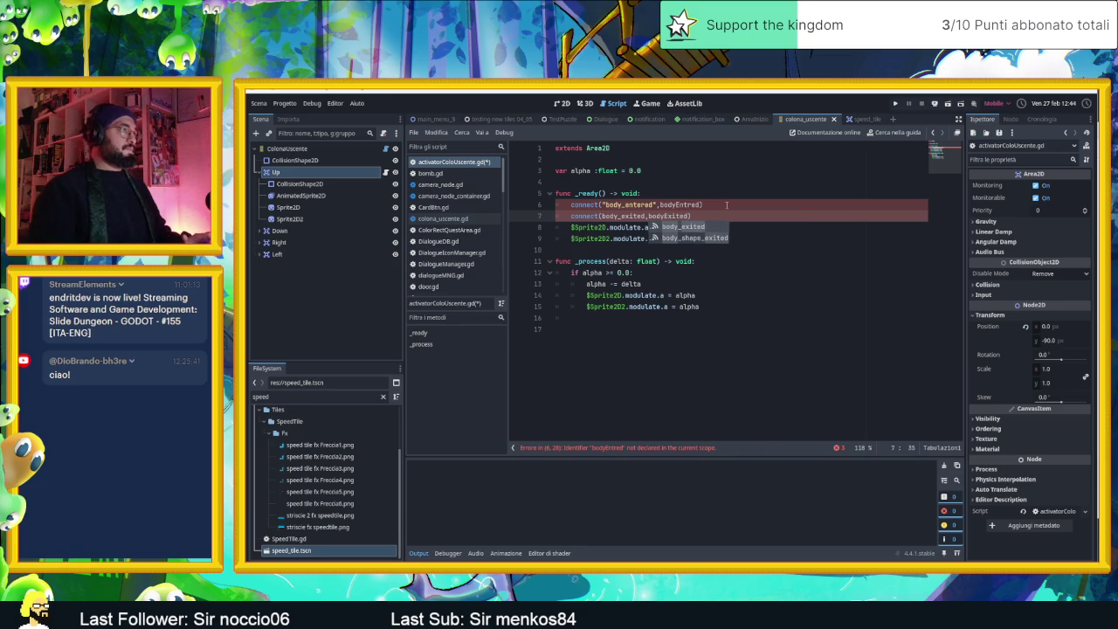
left_click(711, 358)
key("Return")
type("func body")
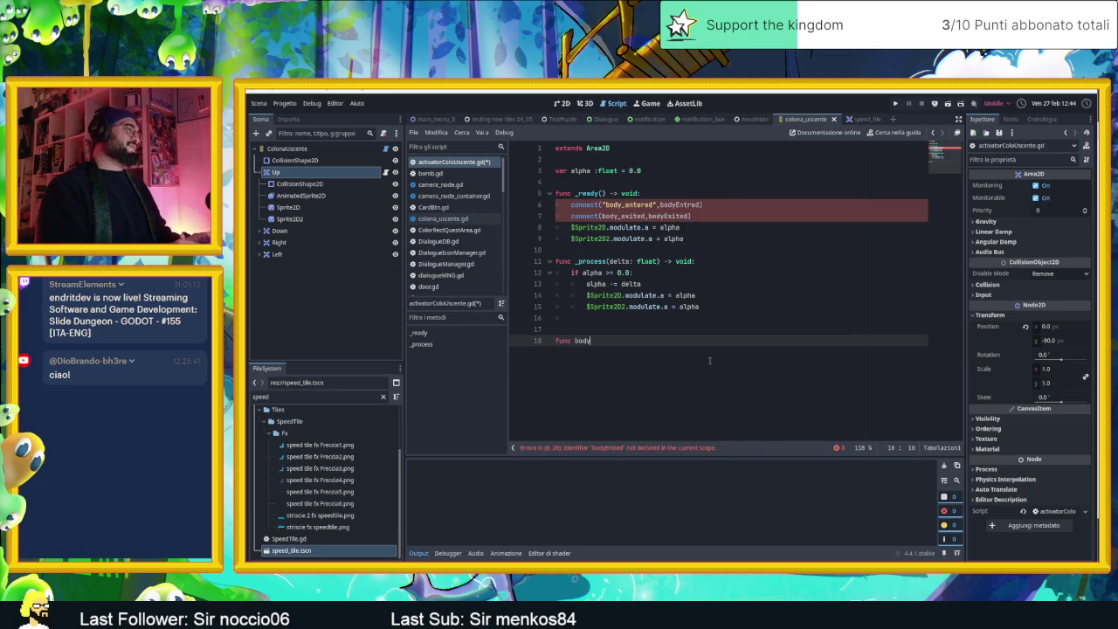
type("Entred")
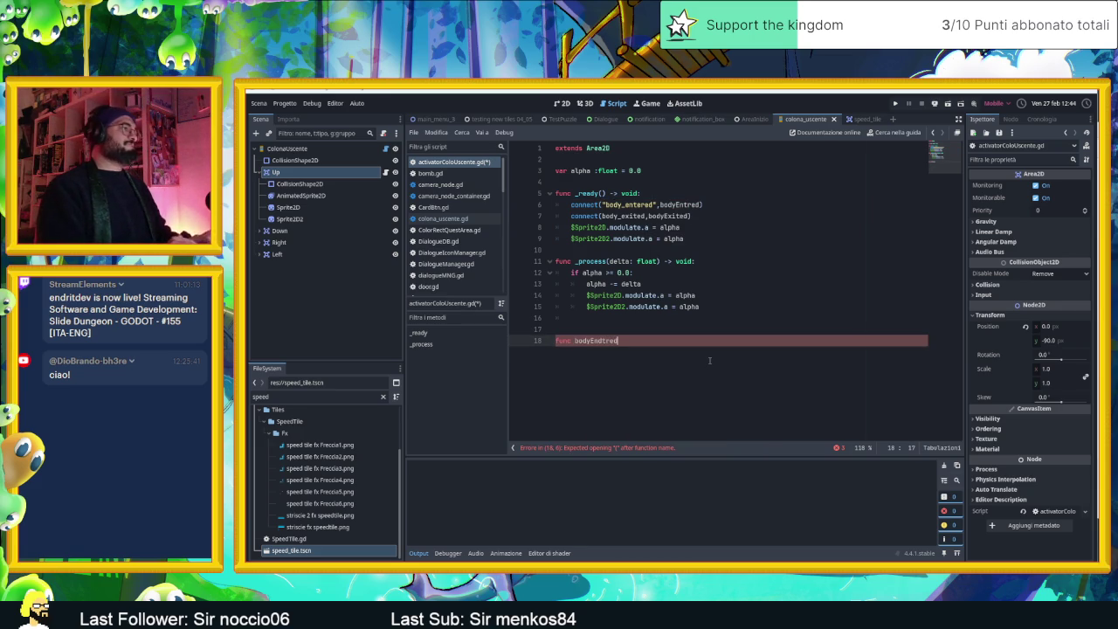
type("()b):")
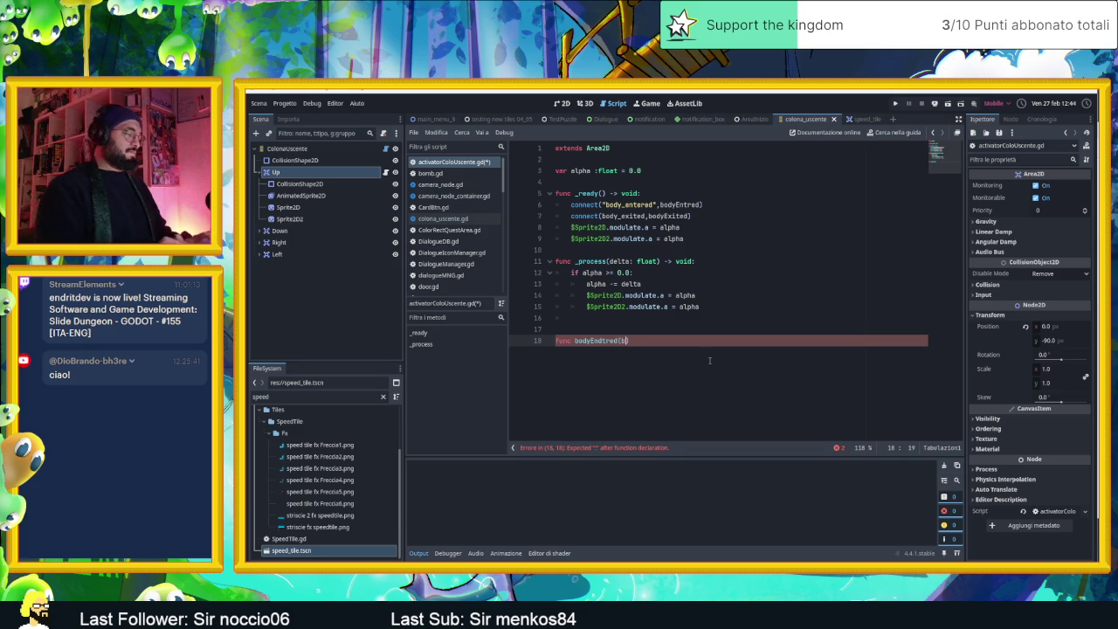
Step: Give the bodyEntred handler a pass body and add func bodyExited(b): with pass
key("Return")
key("Return")
type("pass")
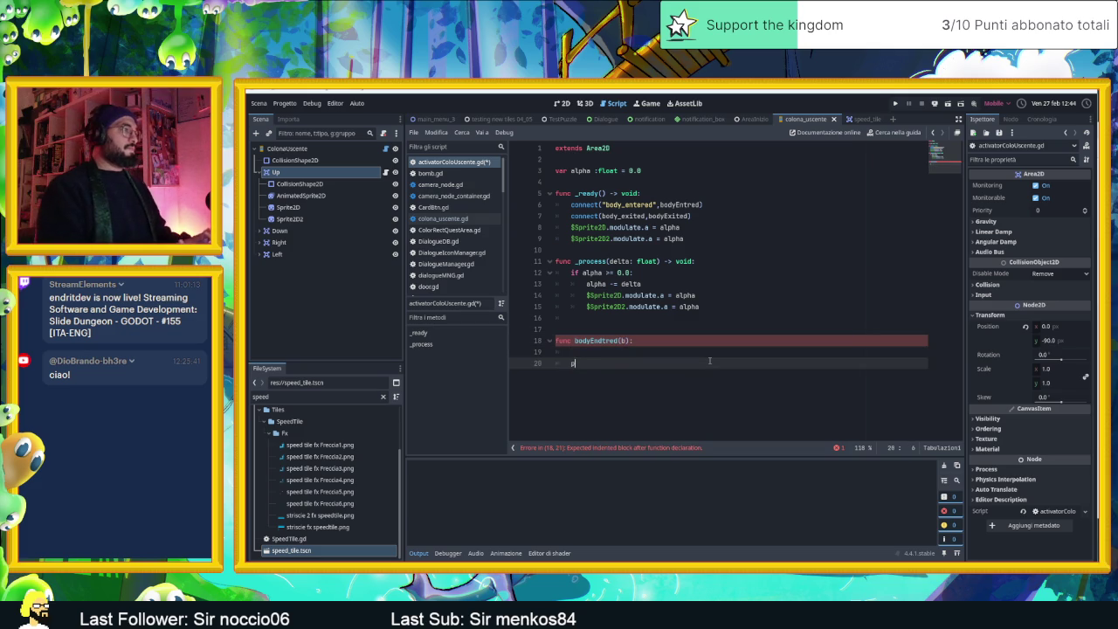
key("Return")
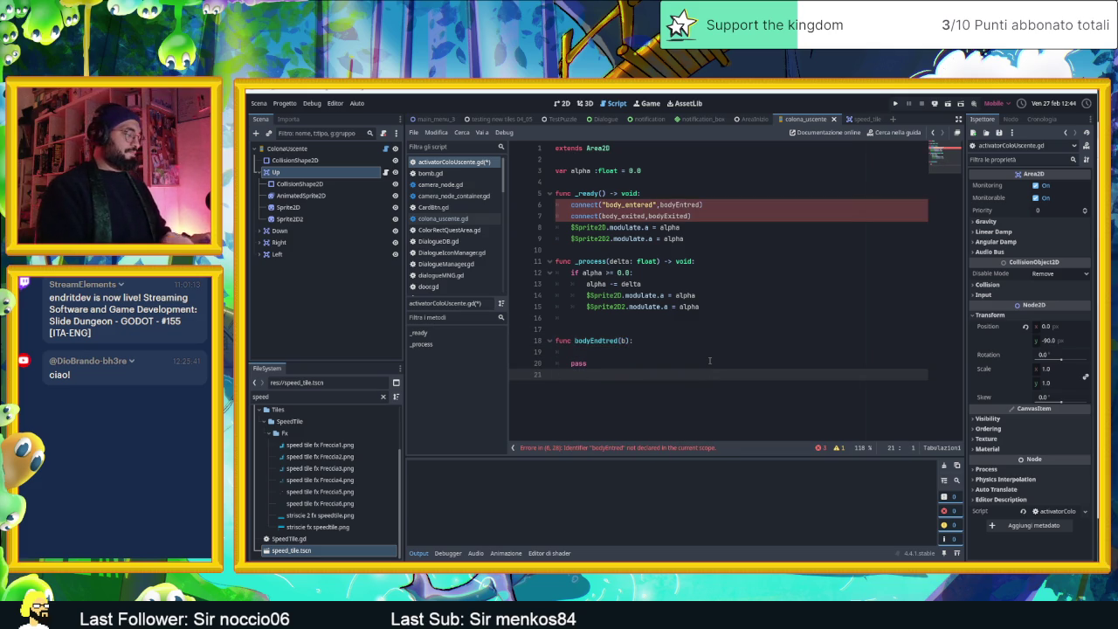
key("Return")
type("func body")
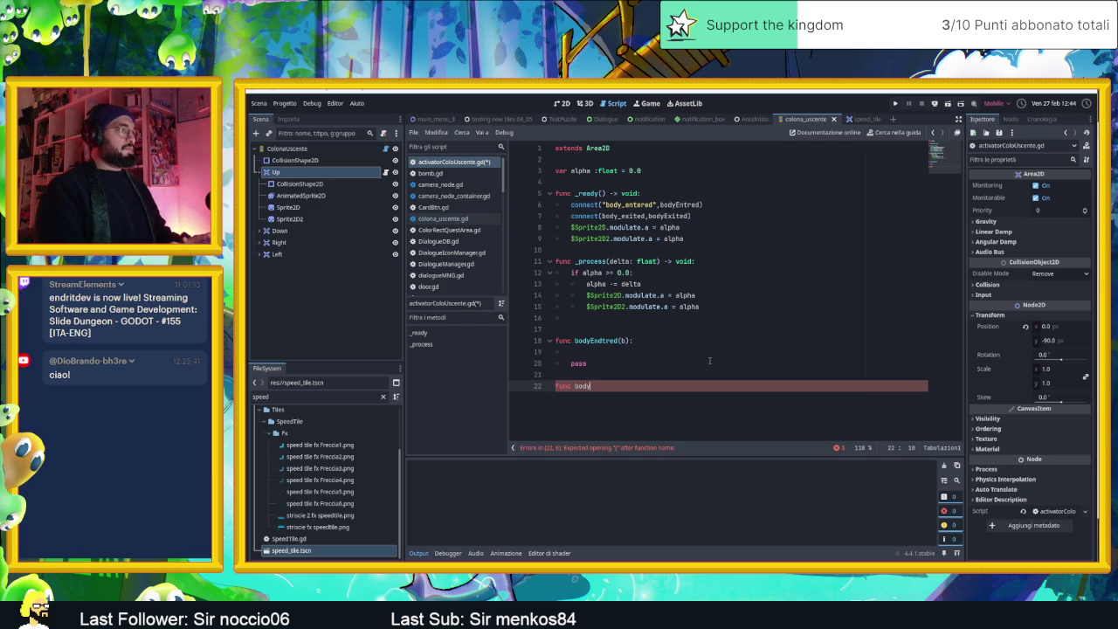
type("Exited")
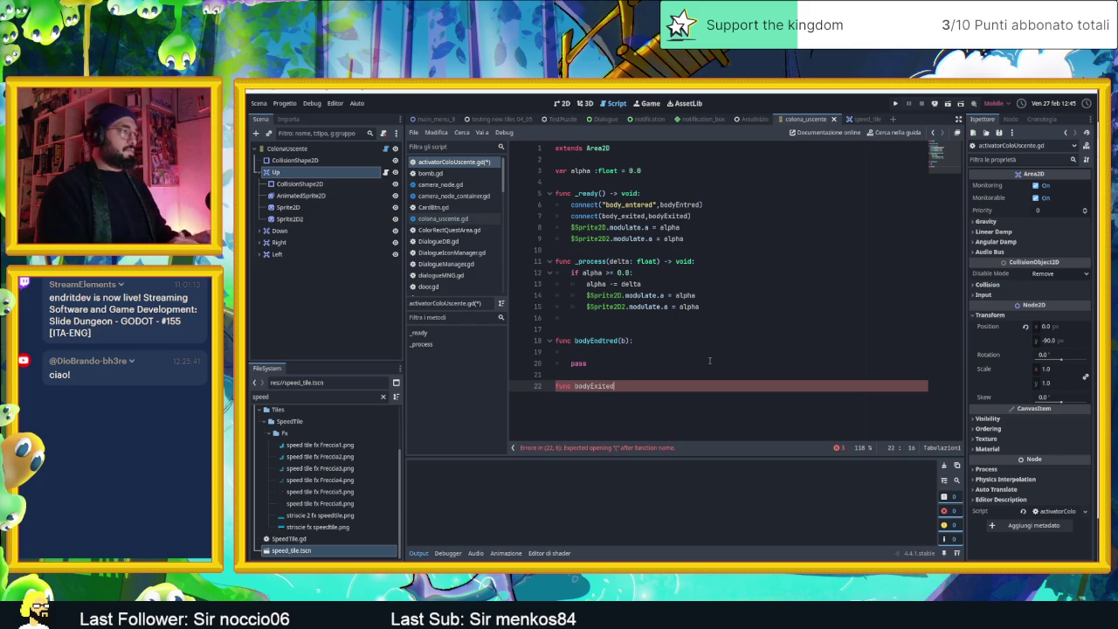
type("(b)")
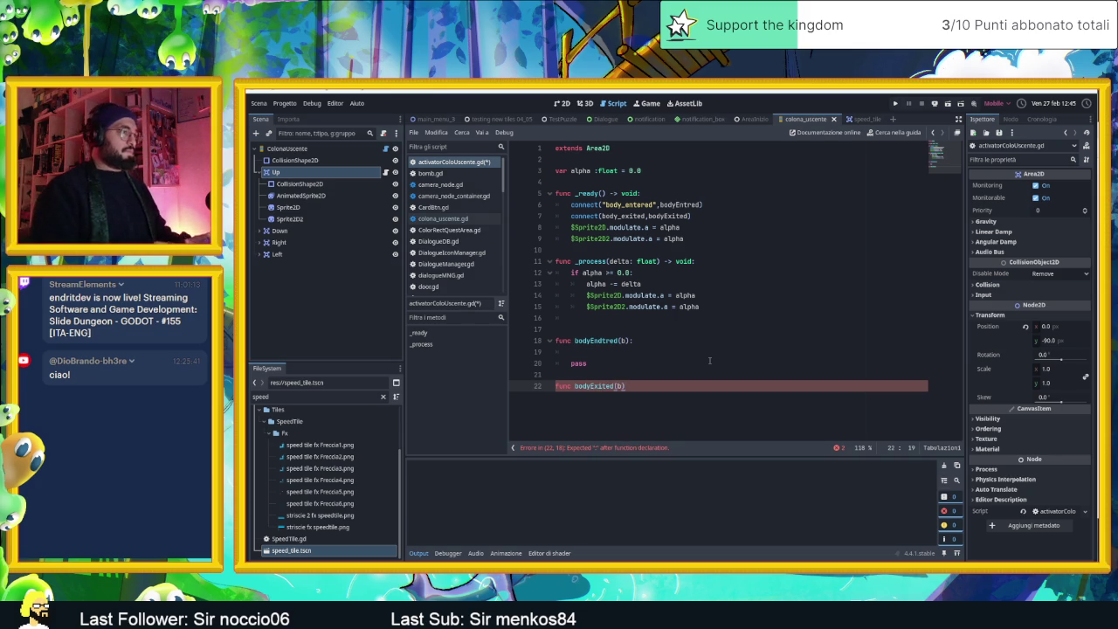
type(":")
key("Return")
key("Return")
type("pass")
Step: Quote the body_exited signal name and fix the misspelled bodyEndtred function name
key("Up")
key("Up")
key("Up")
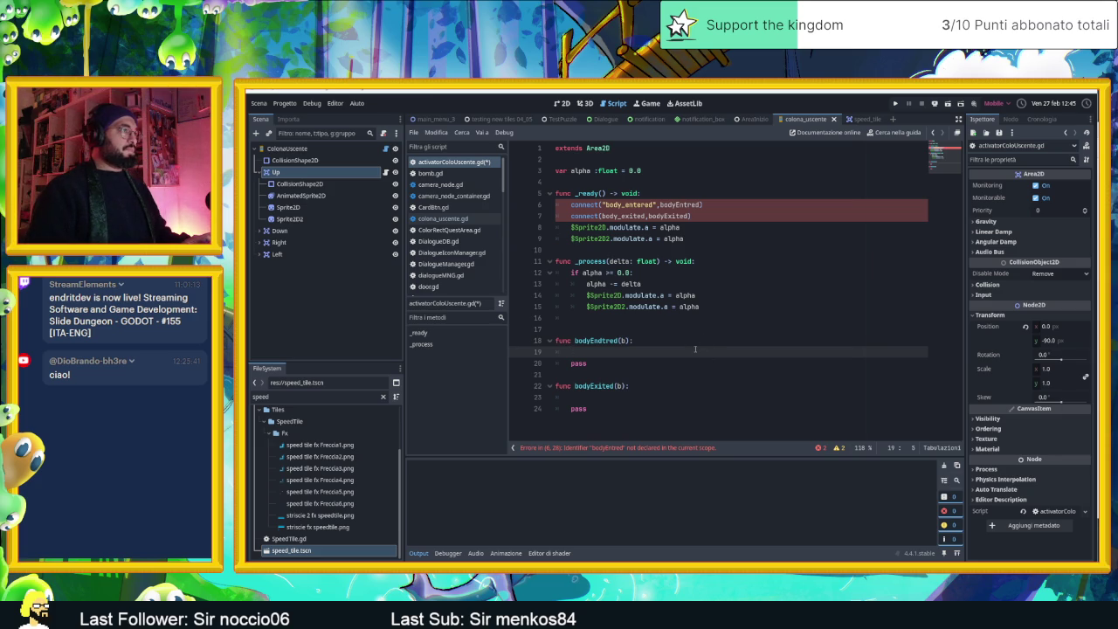
double_click(634, 216)
type("\"")
left_click(605, 350)
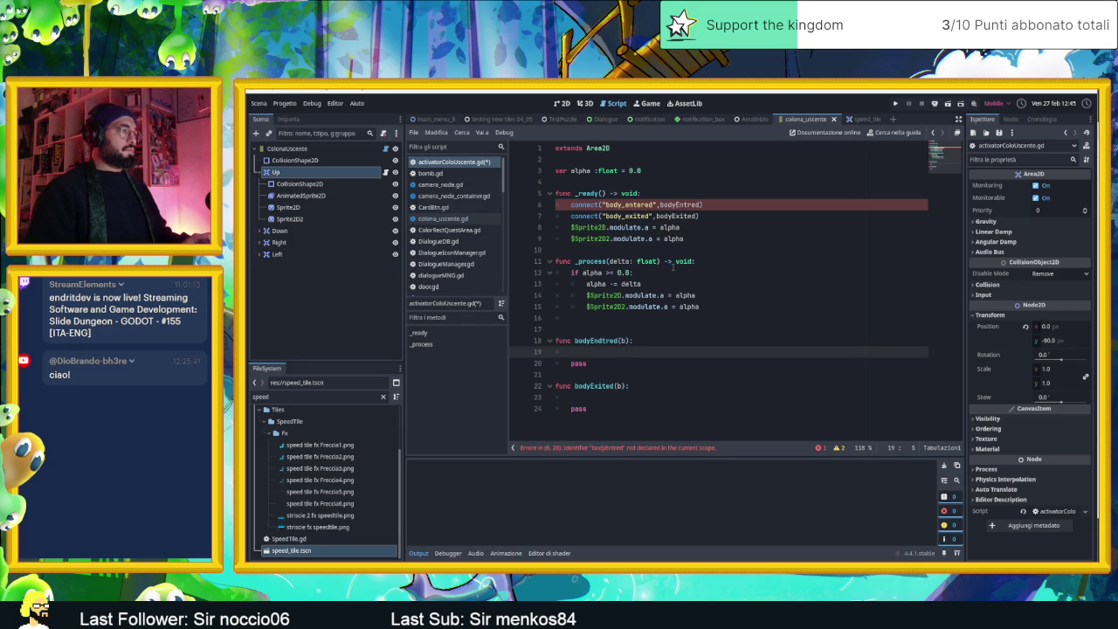
double_click(617, 341)
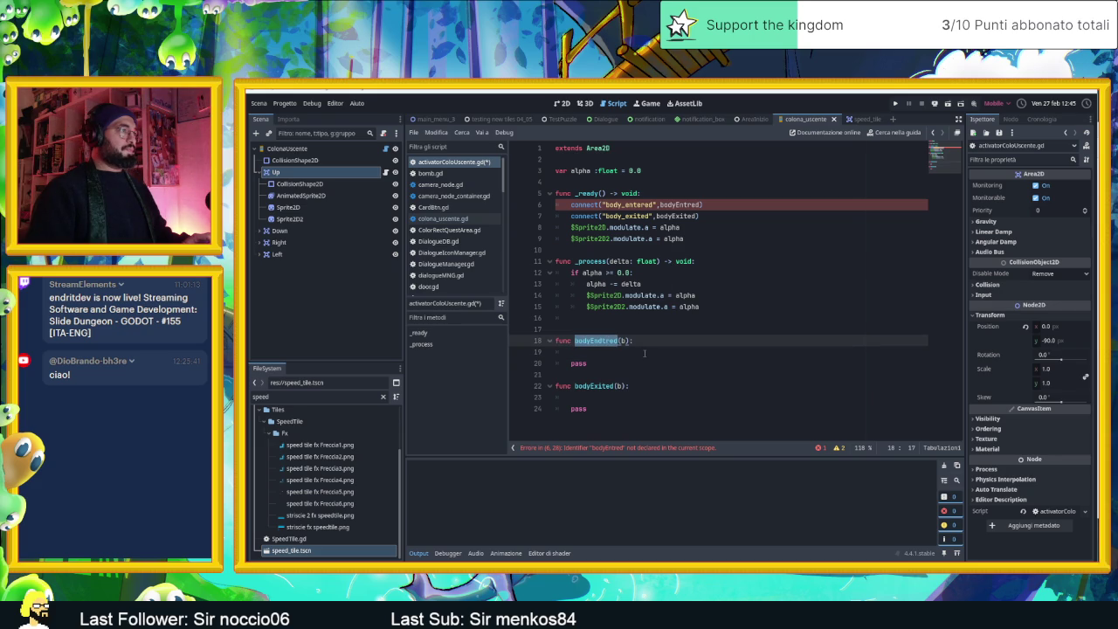
left_click(602, 340)
key("BackSpace")
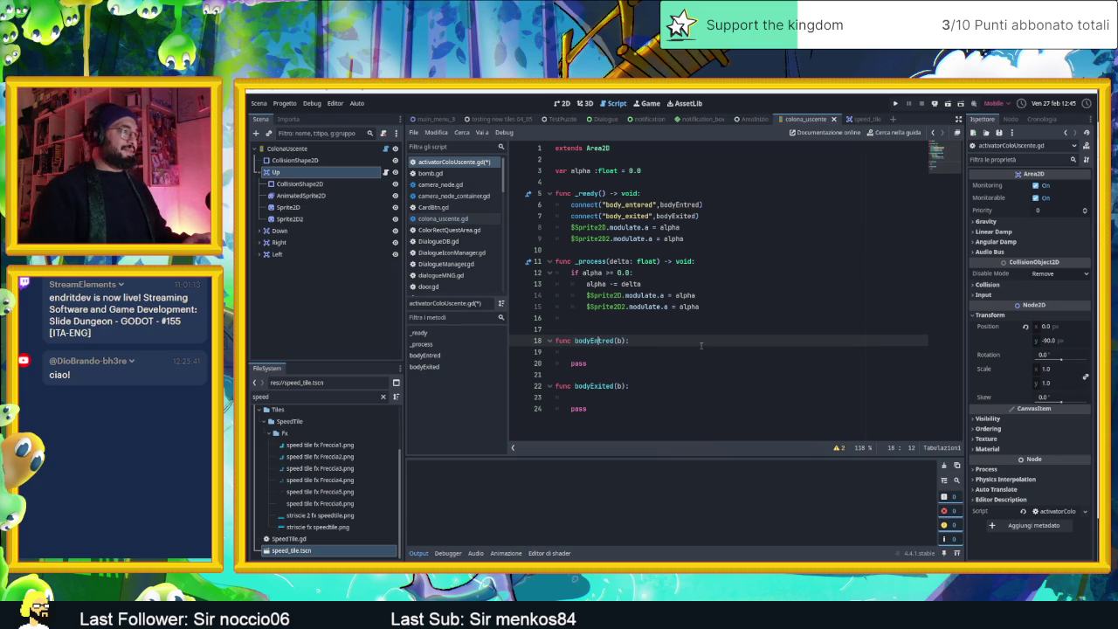
left_click(667, 355)
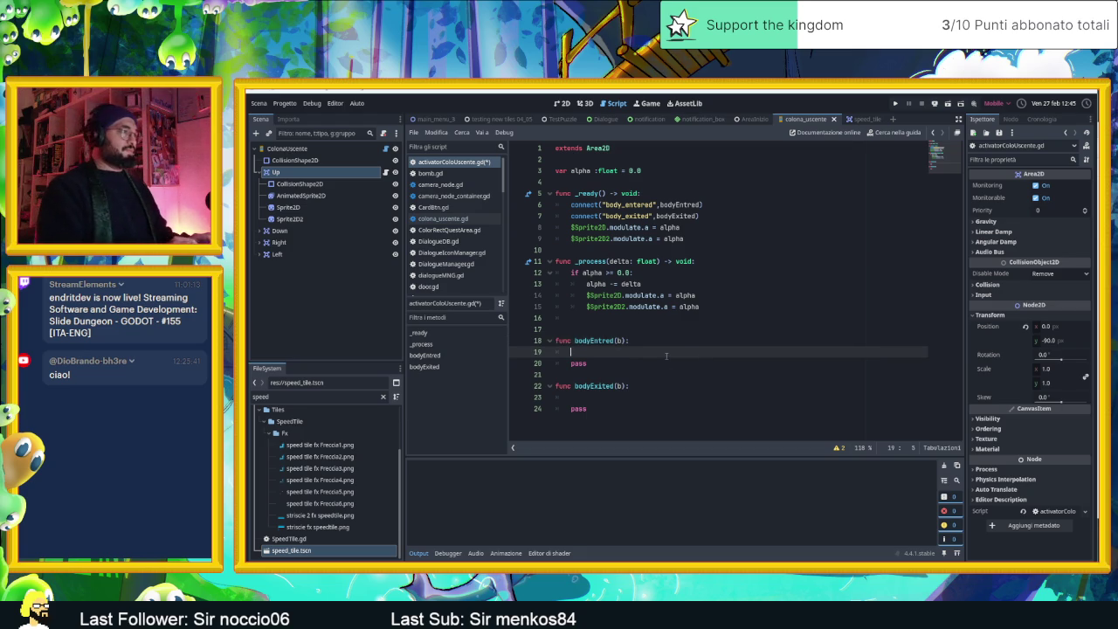
Step: In bodyEntred, add an 'if b is Player:' block setting alpha = 0.35, and save
type("if b ")
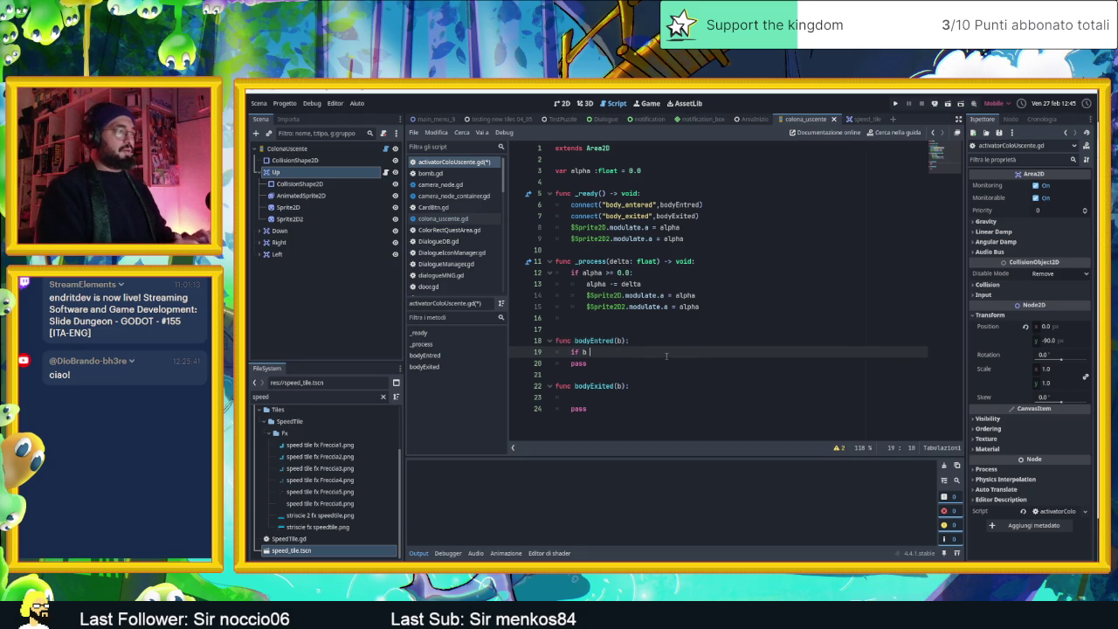
type("is Play")
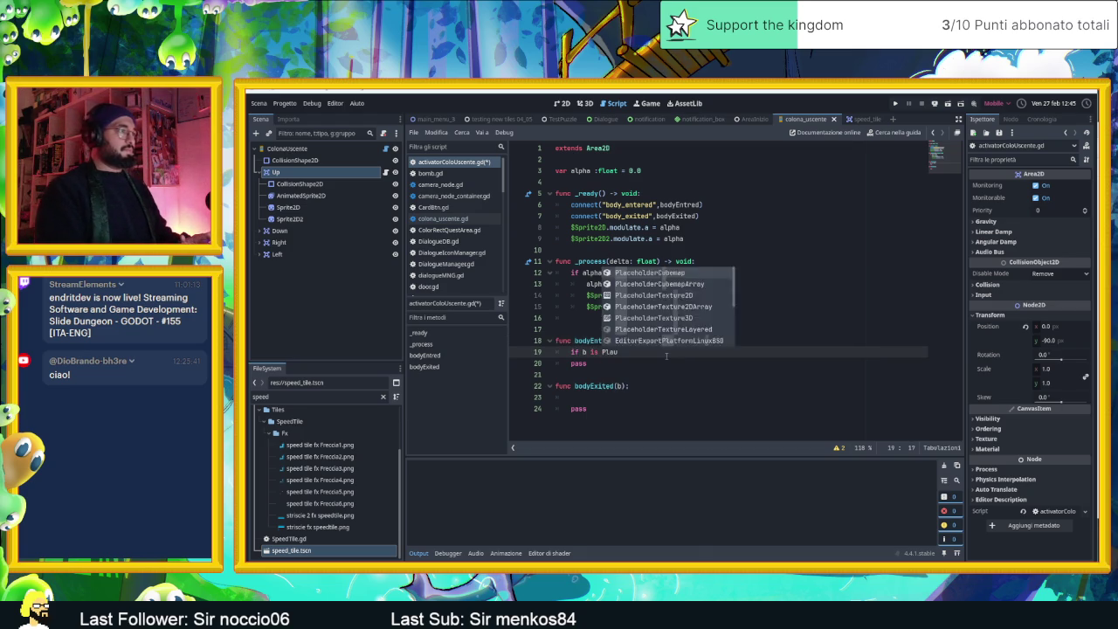
type("er:")
key("Return")
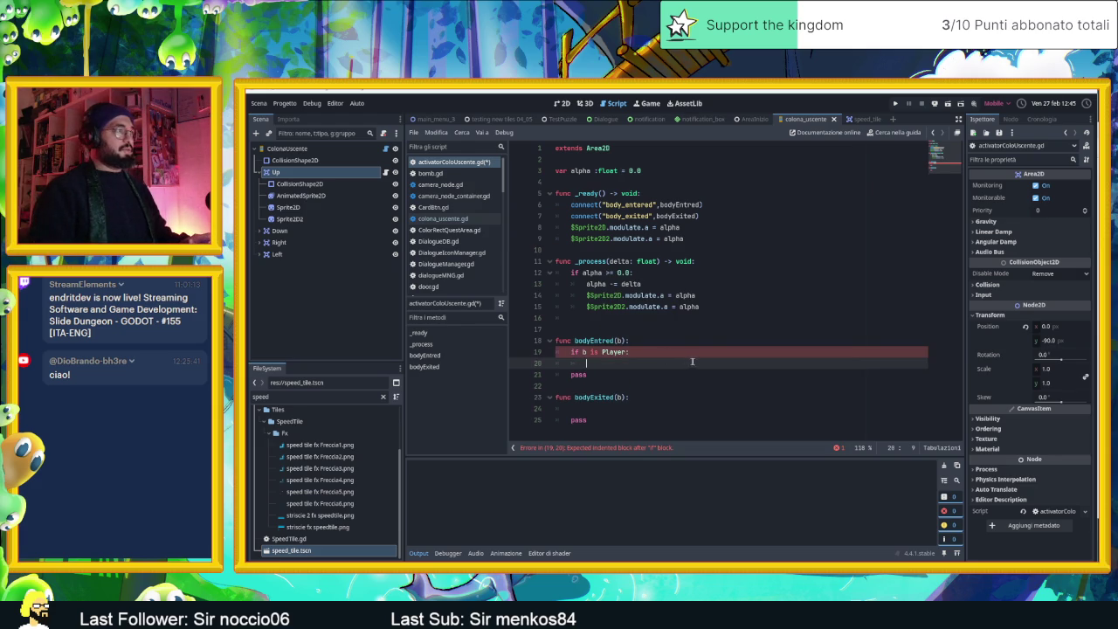
type("alpha")
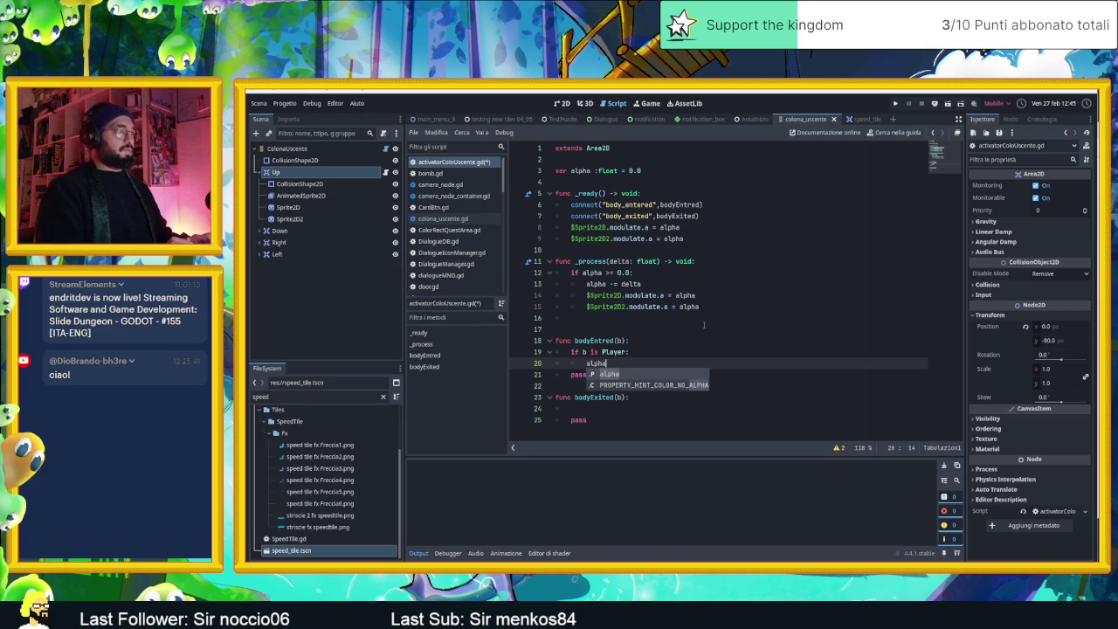
type(" = 0.5")
key("BackSpace")
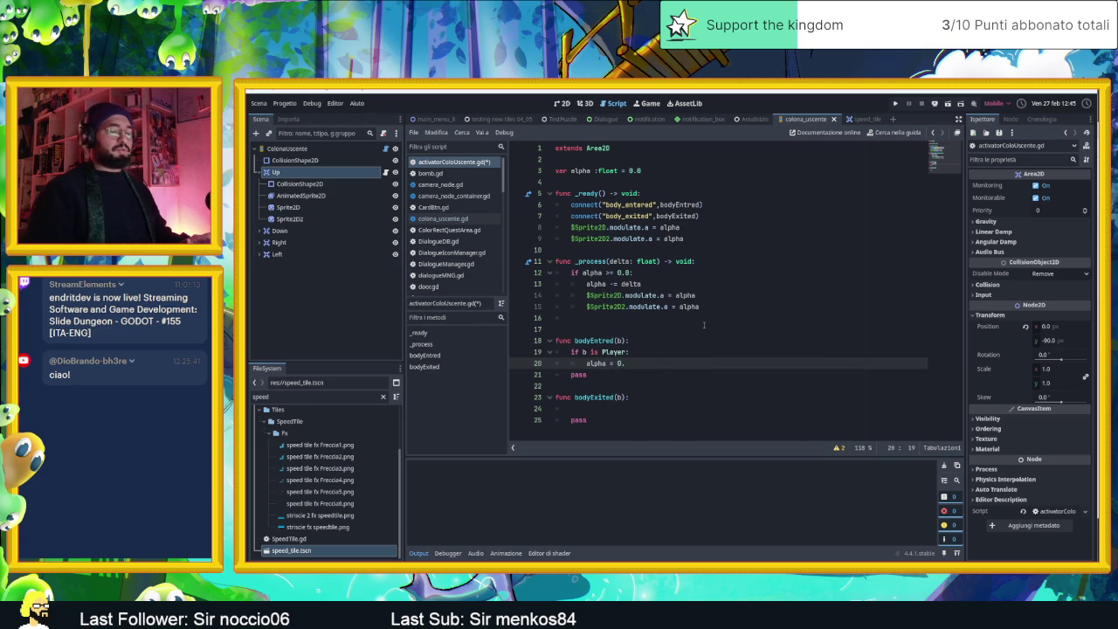
type("35")
key("ctrl+s")
Step: Delete the leftover pass line and add $AnimatedSprite2D.play(alpha) below the alpha assignment
left_click(620, 373)
key("ctrl+x")
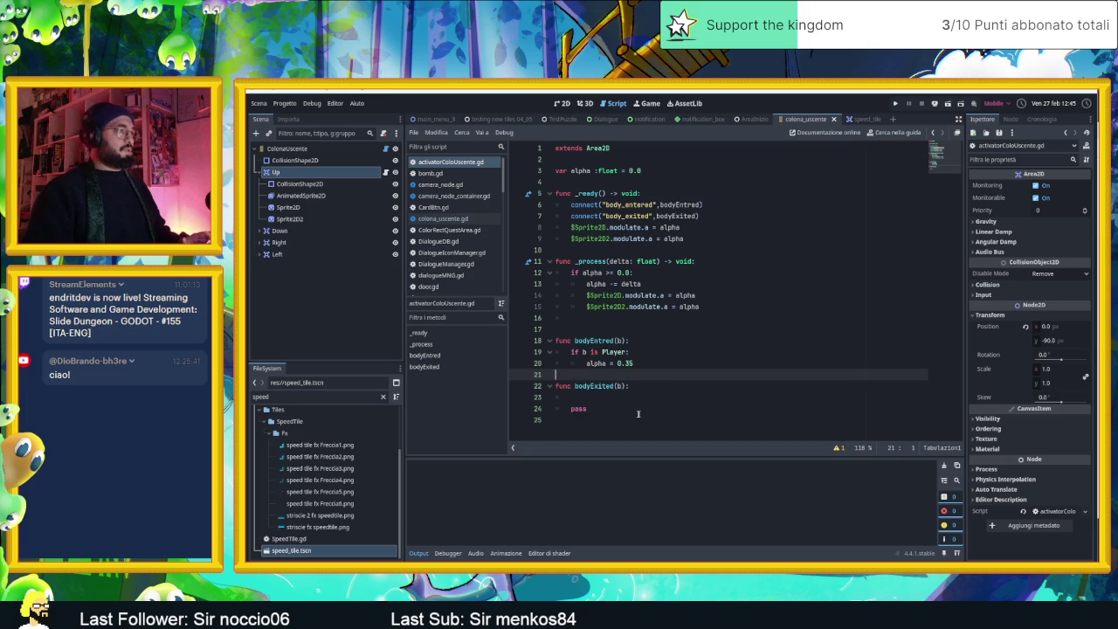
left_click(631, 397)
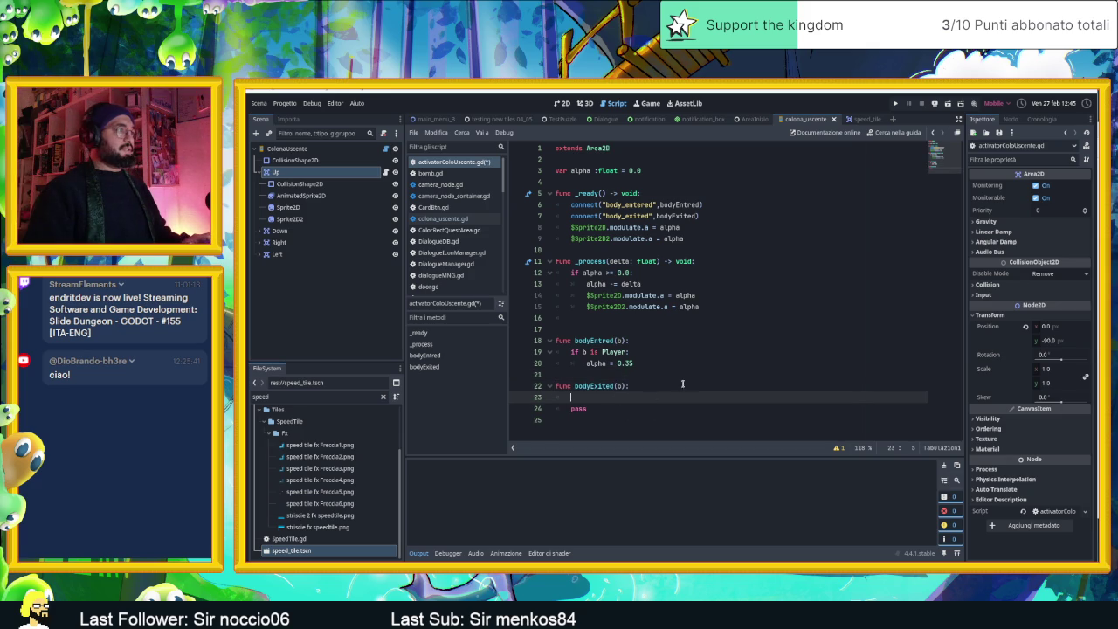
left_click(661, 364)
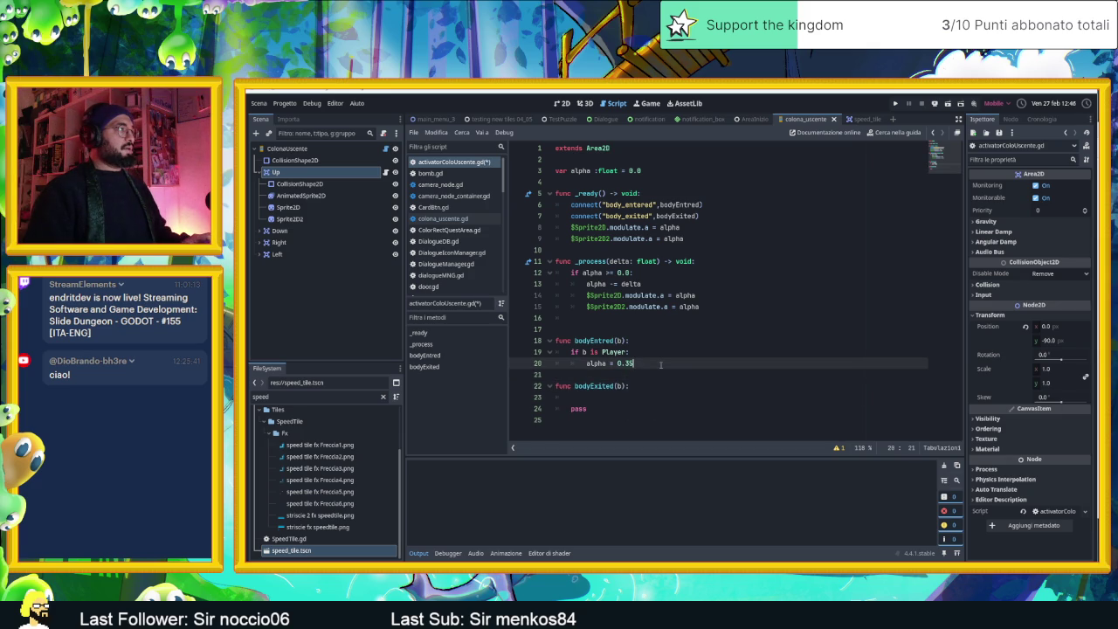
key("Return")
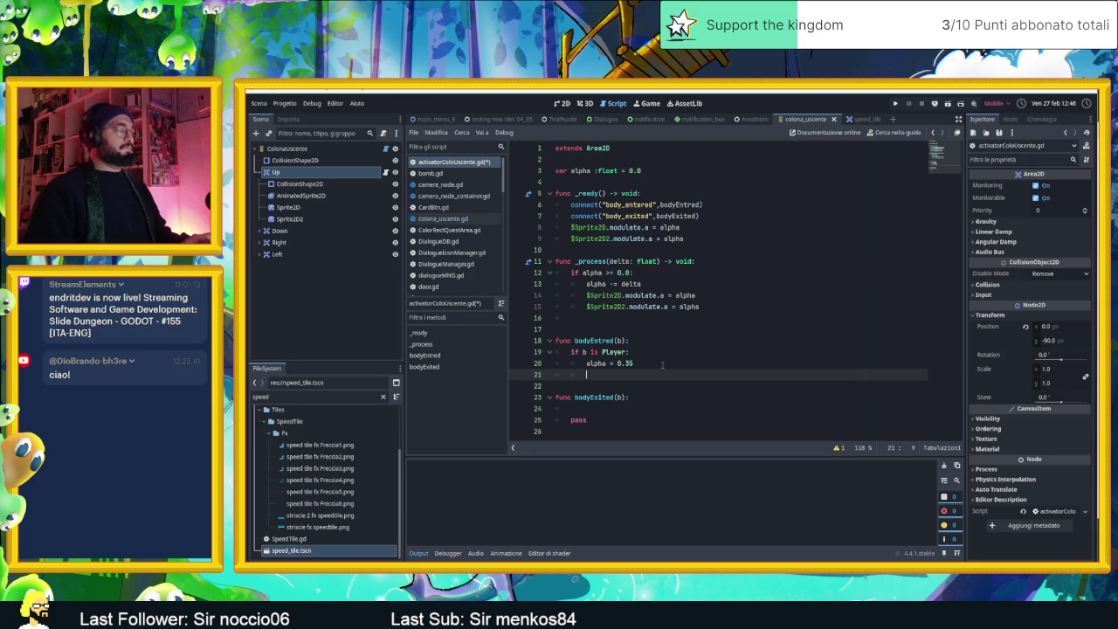
type("animat")
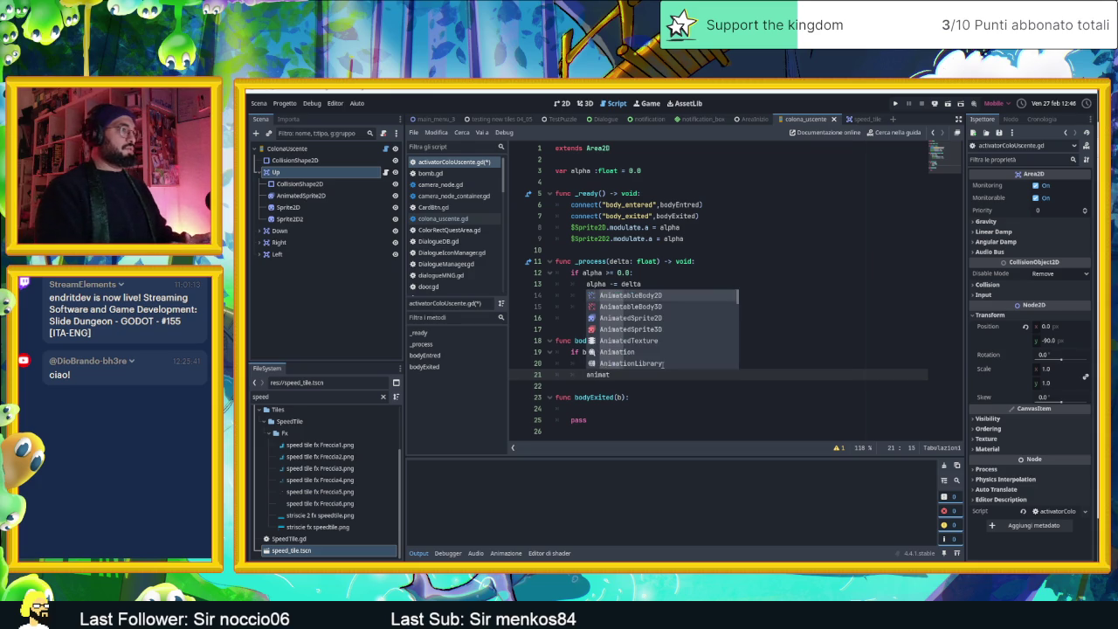
key("BackSpace")
key("BackSpace")
key("BackSpace")
type("$")
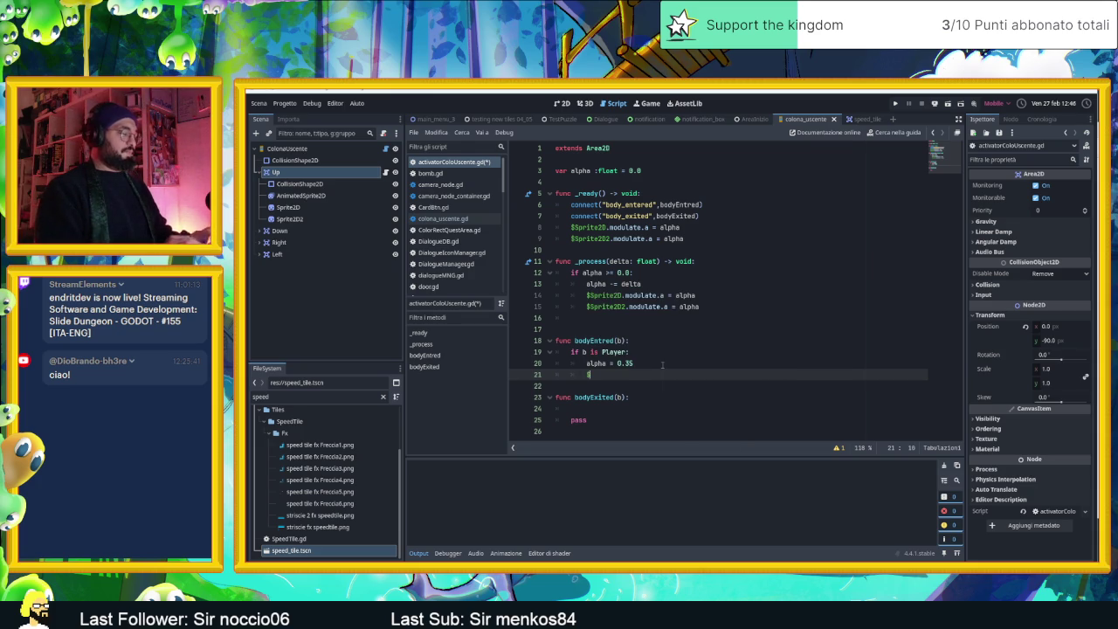
type("anim")
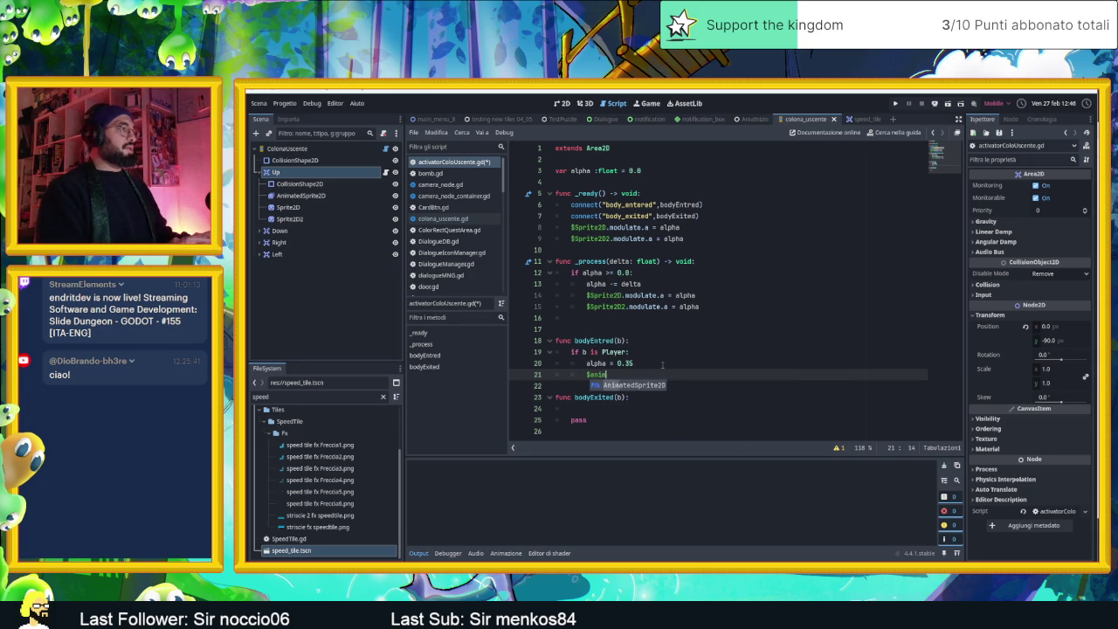
key("Return")
type("p")
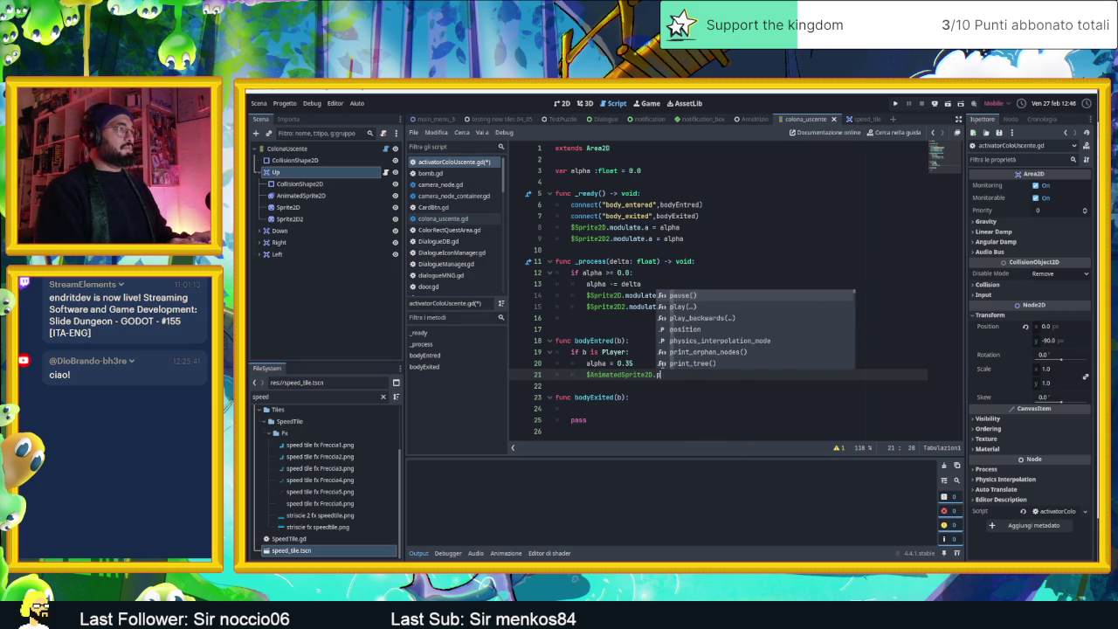
type("lay(alpha")
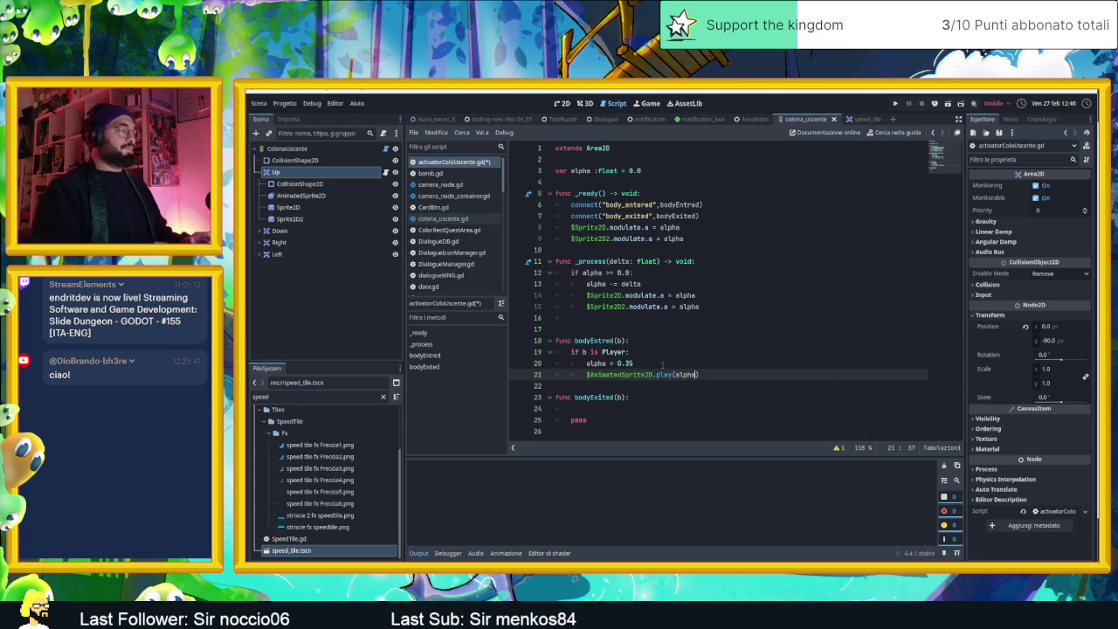
key("Down")
key("Down")
key("Down")
Step: In bodyExited, add 'if b is Player:' calling $AnimatedSprite2D.play("default")
type("if b is Pla")
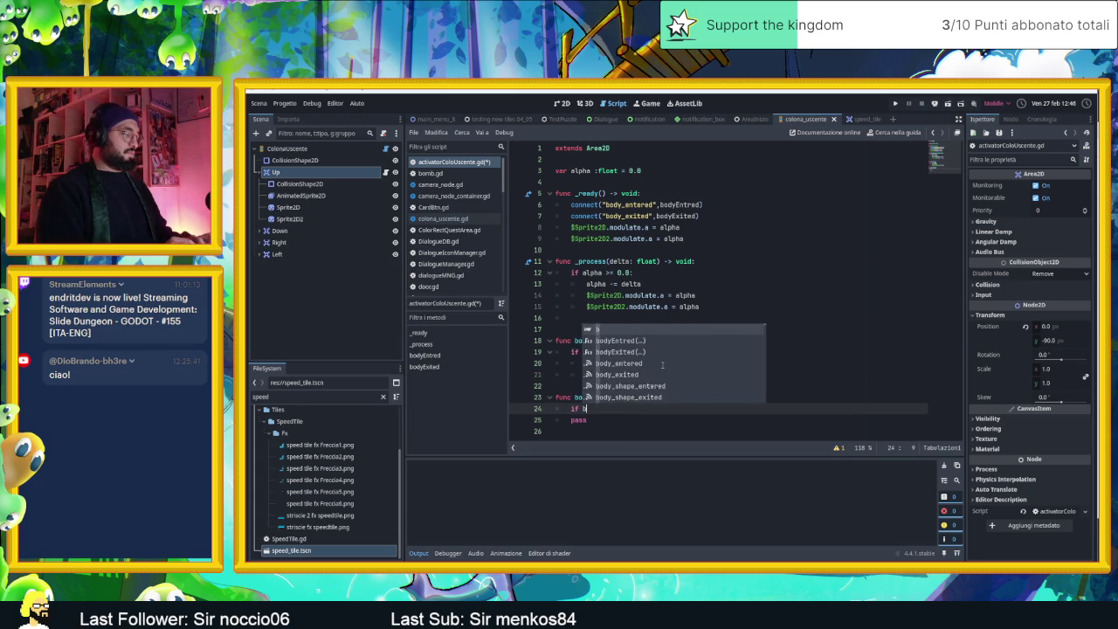
type("yer:")
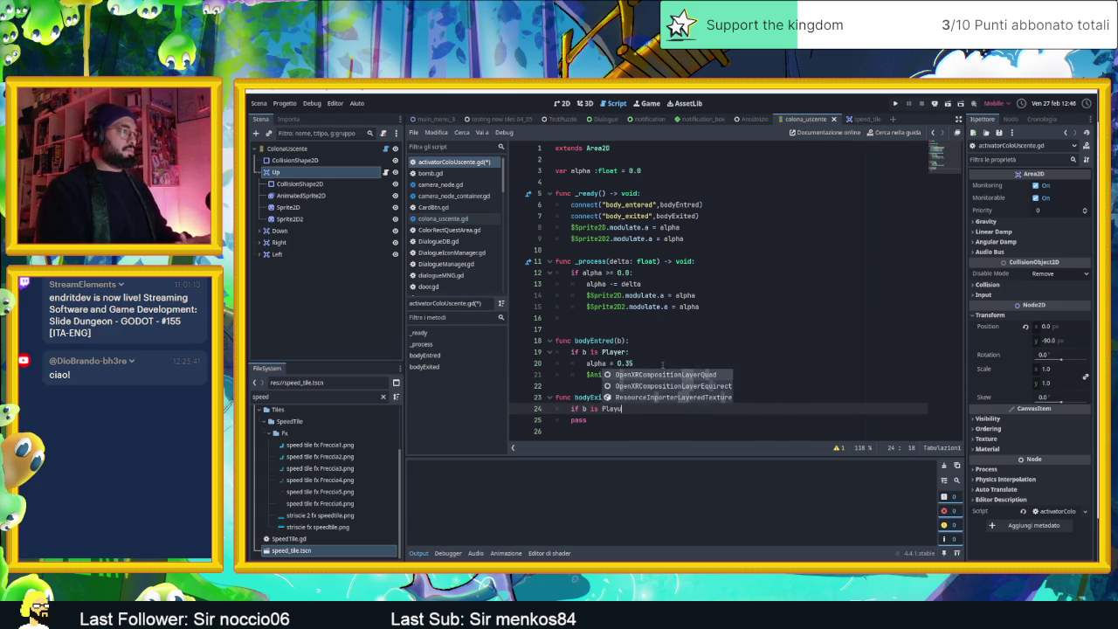
key("Return")
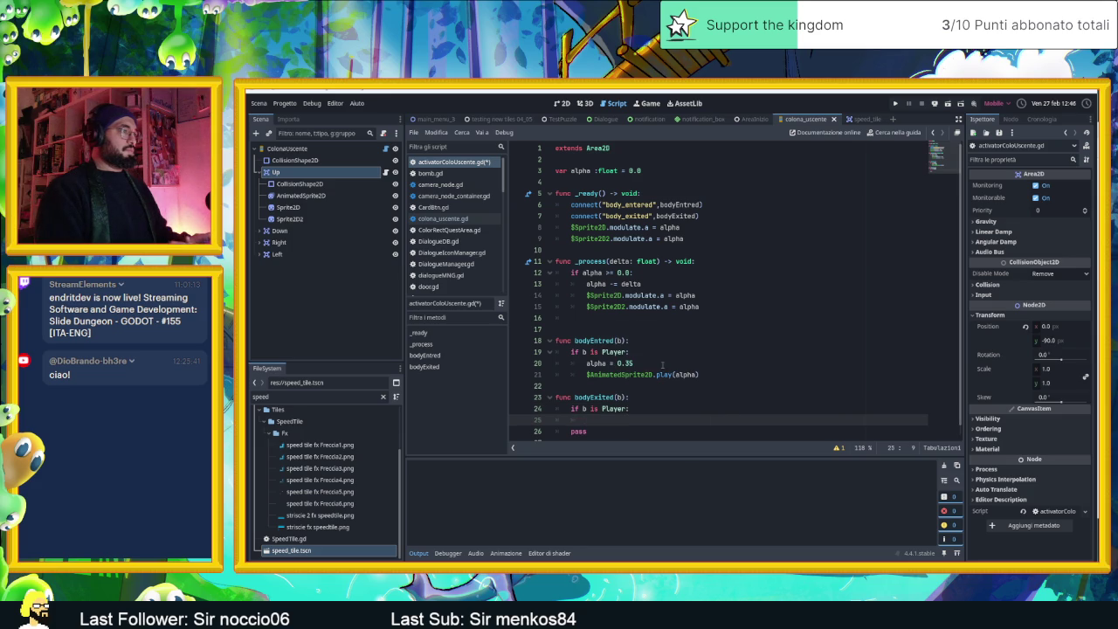
scroll(681, 371, "down", 1)
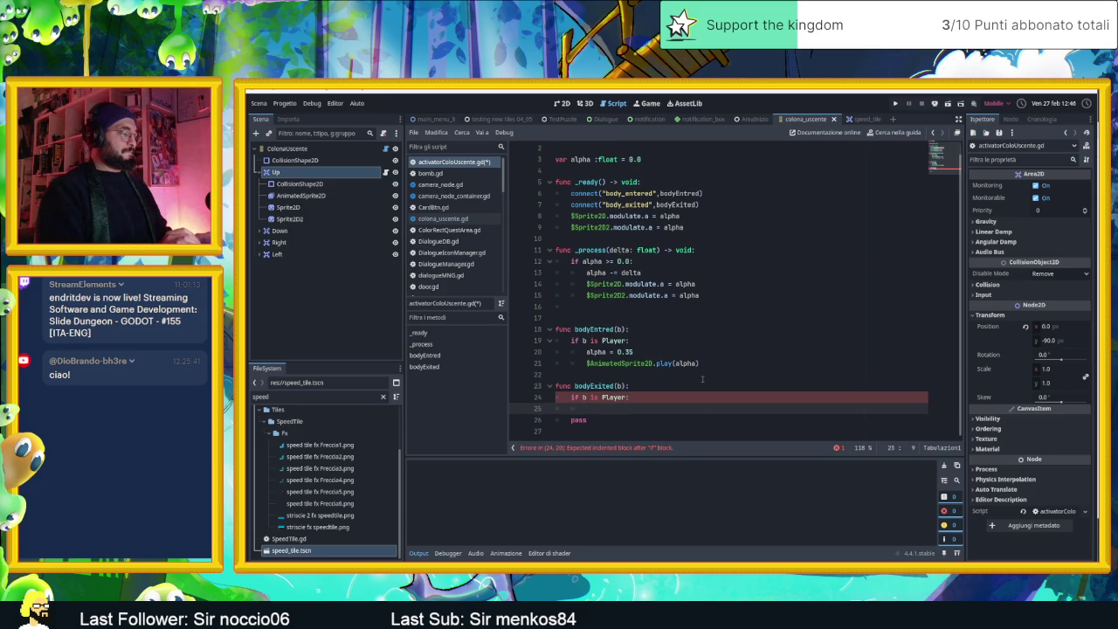
type("A")
key("Return")
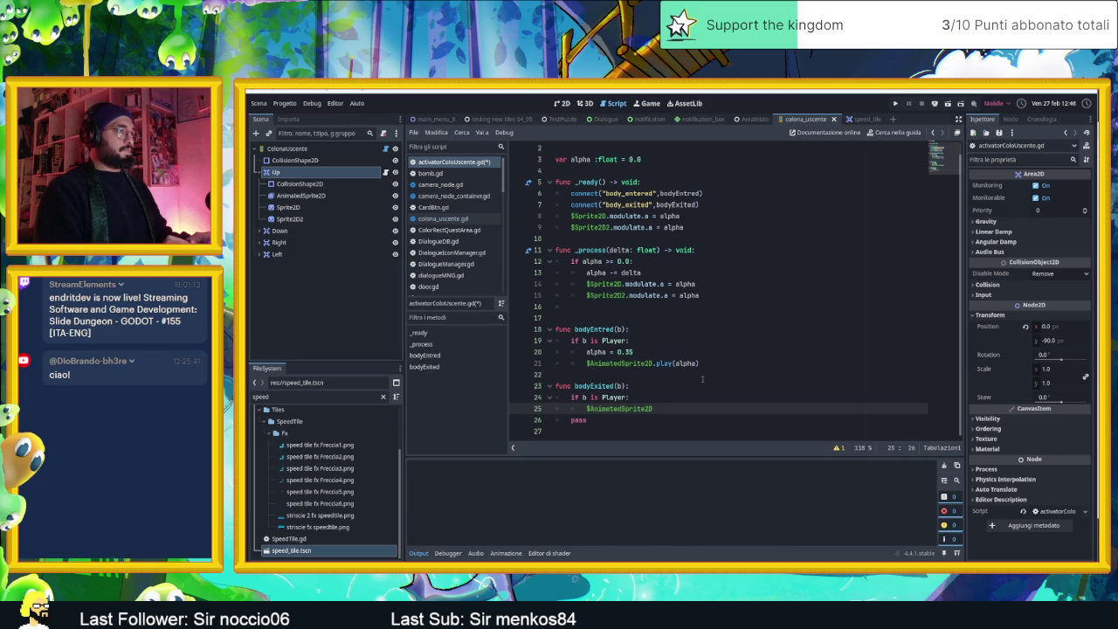
type(".")
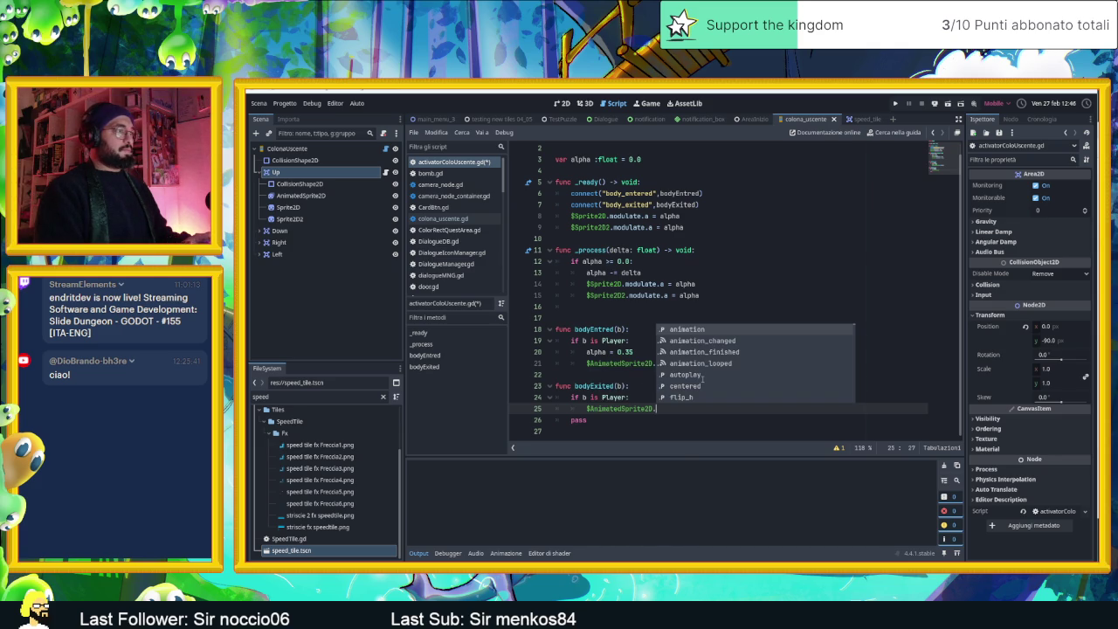
type("pla")
key("Return")
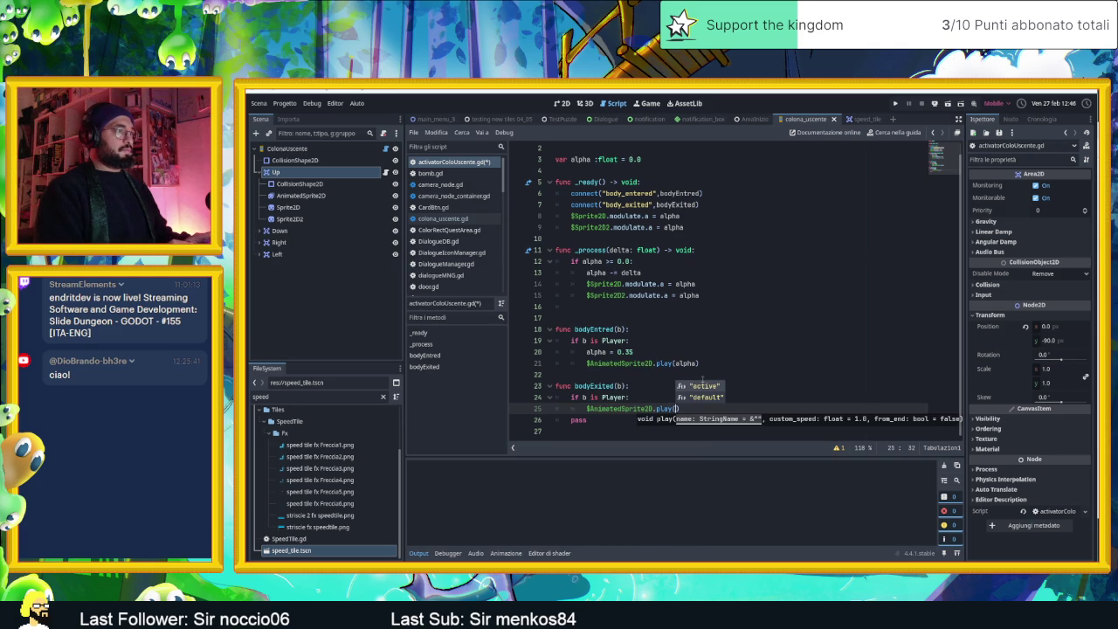
key("Down")
key("Return")
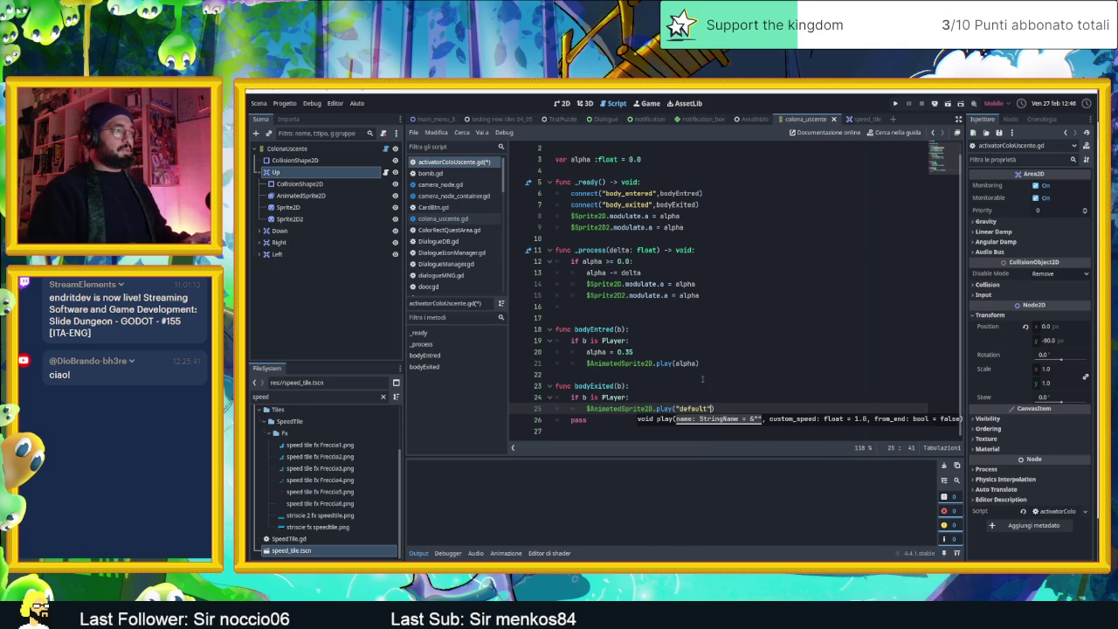
Step: Change bodyEntred's call to play("active"), save, and open a line under bodyExited's Player check
left_click(688, 363)
double_click(687, 363)
type("act")
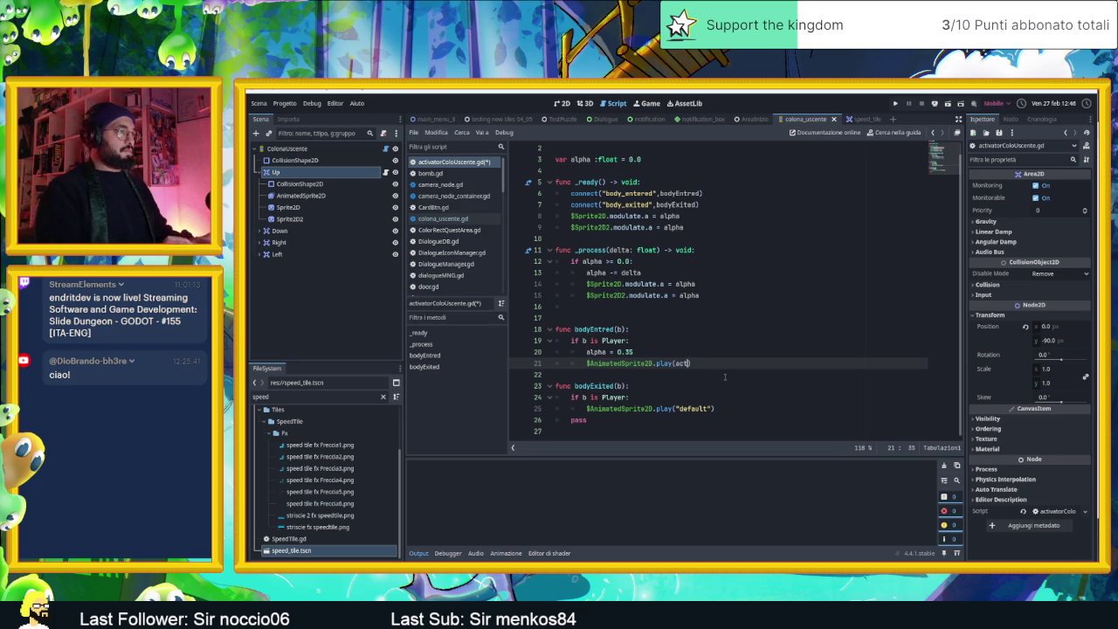
key("Return")
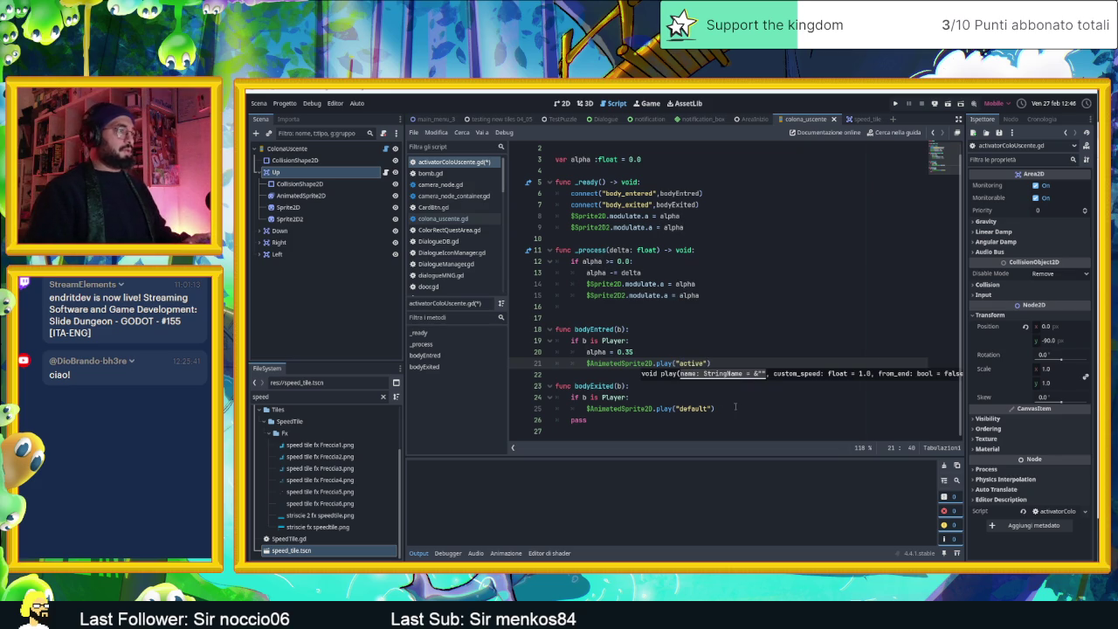
left_click(672, 418)
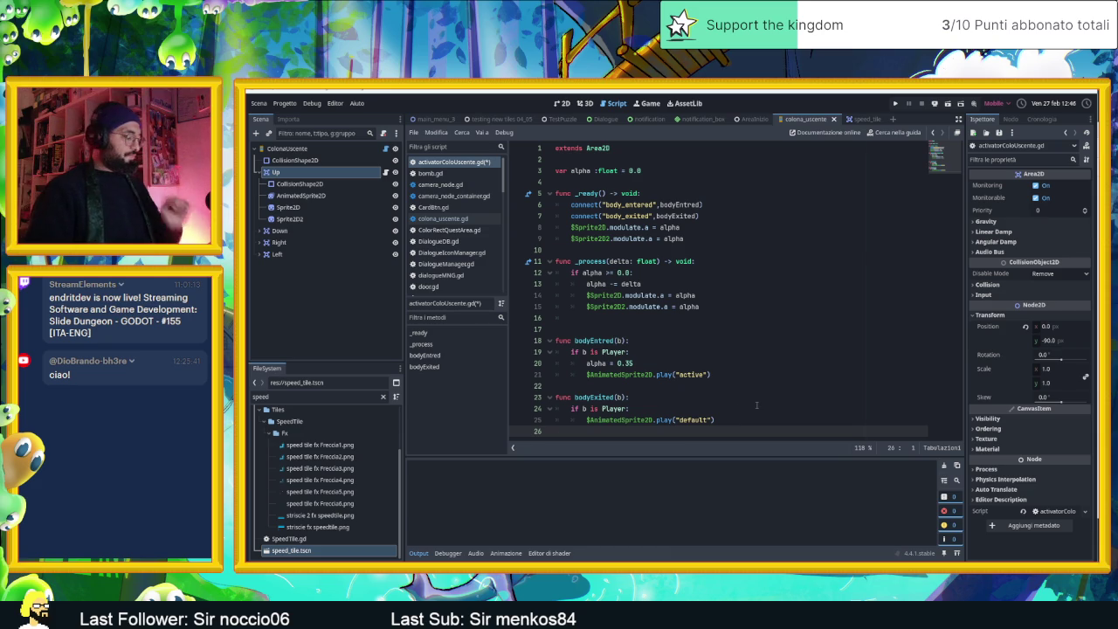
key("ctrl+s")
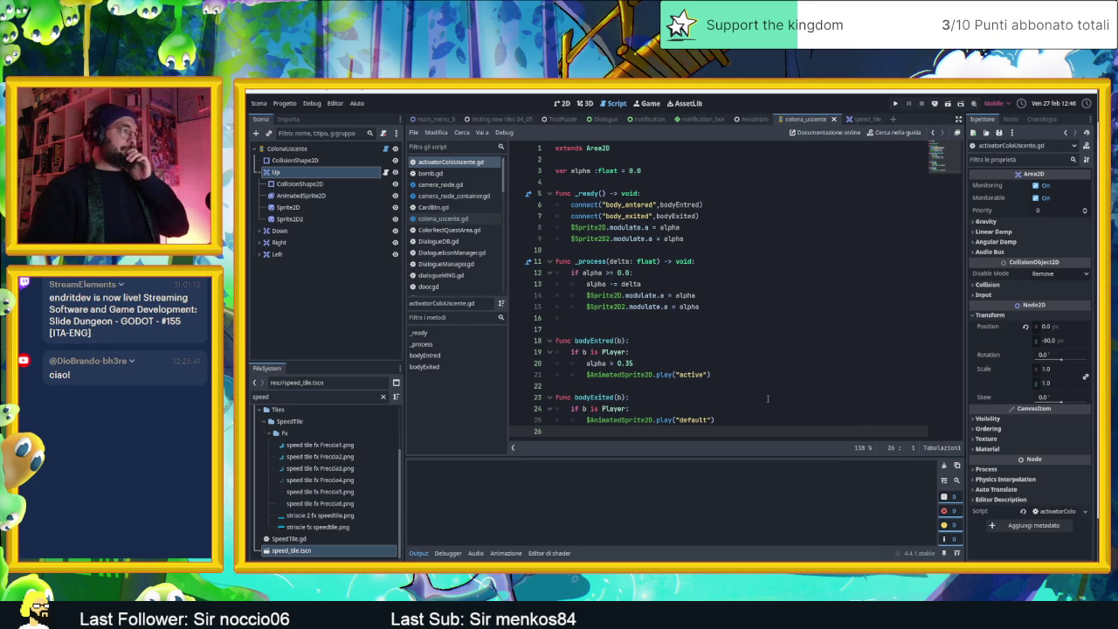
left_click(683, 410)
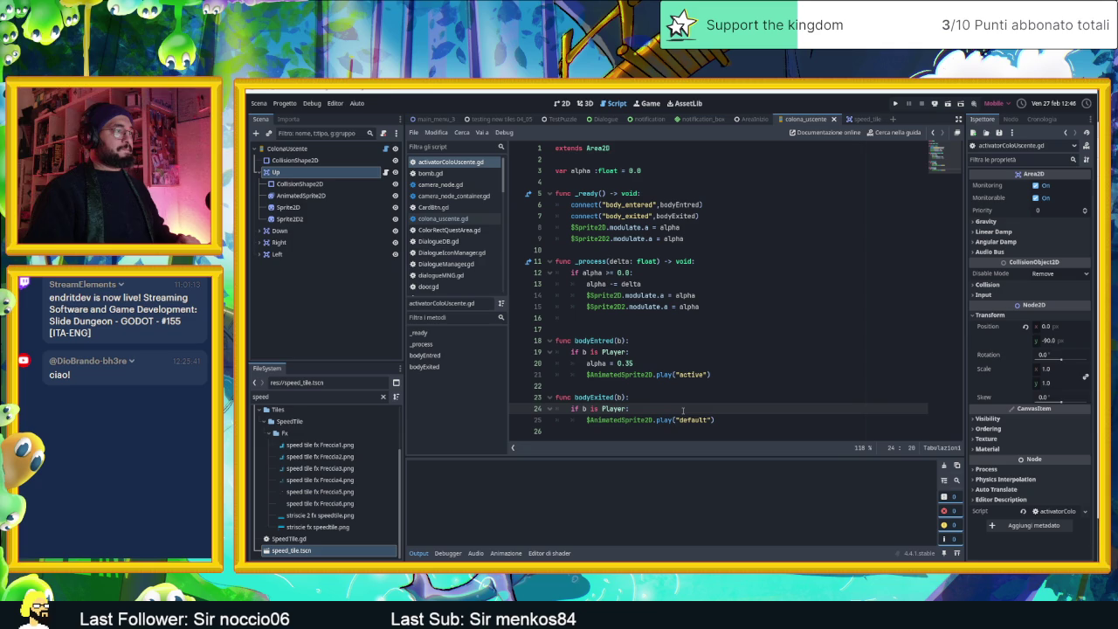
key("Return")
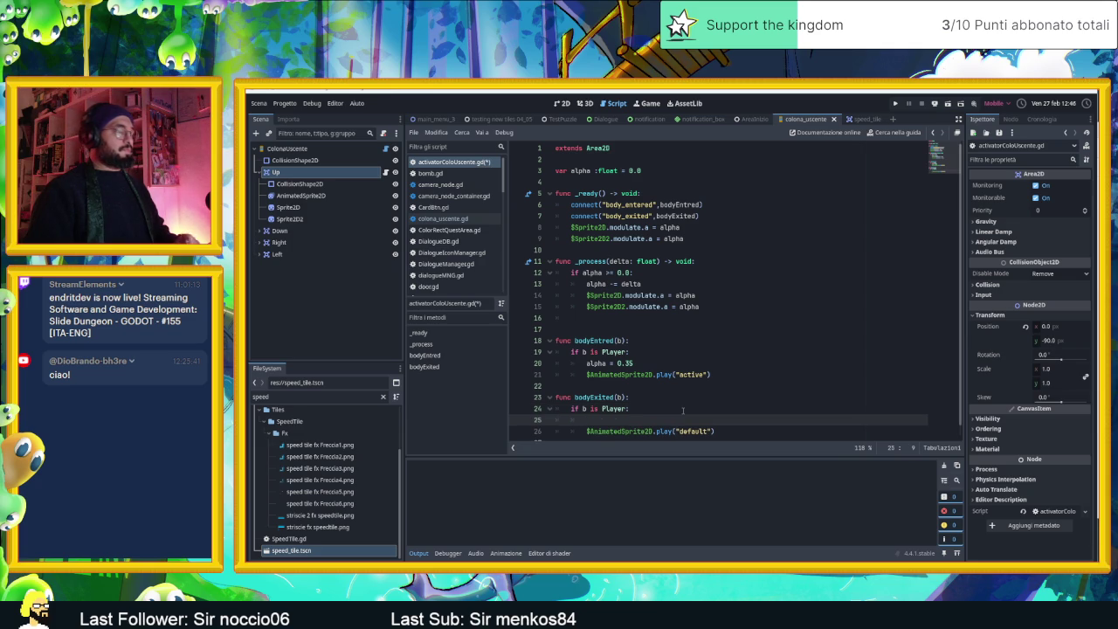
Step: Try an $AnimatedSprite2D.is_playing() check in bodyExited, then delete the unfinished lines
type("if")
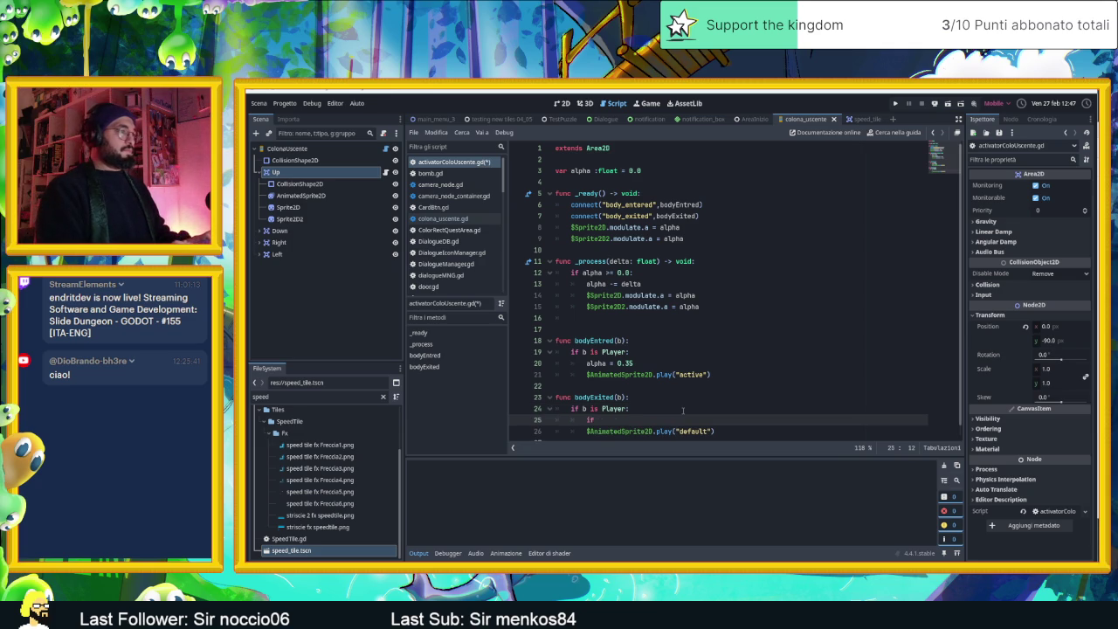
key("BackSpace")
type("$an")
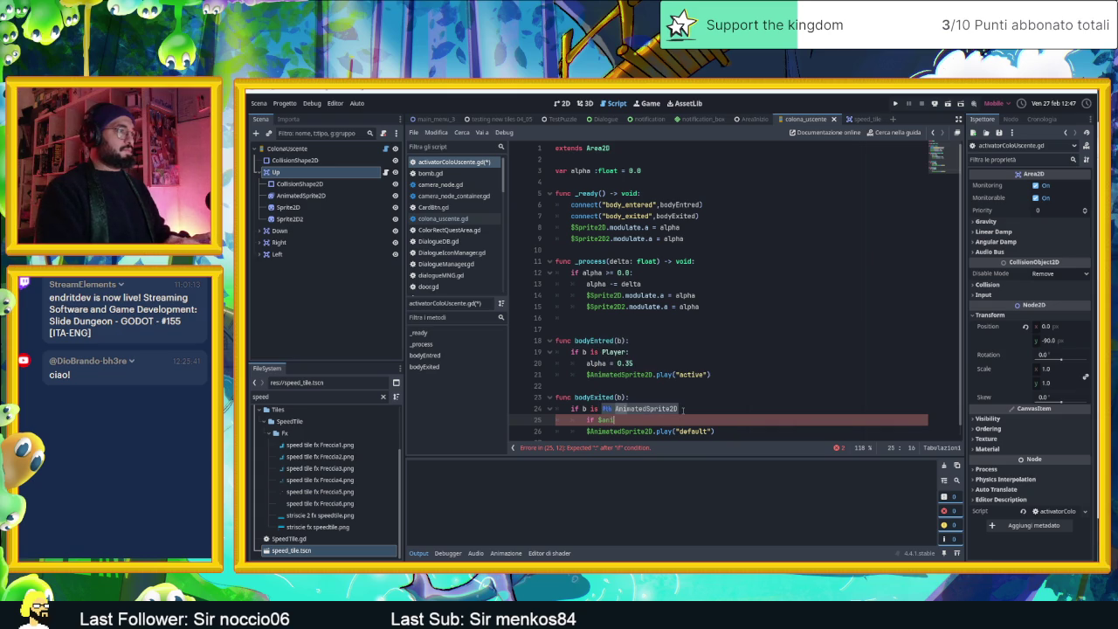
key("Return")
type(".is")
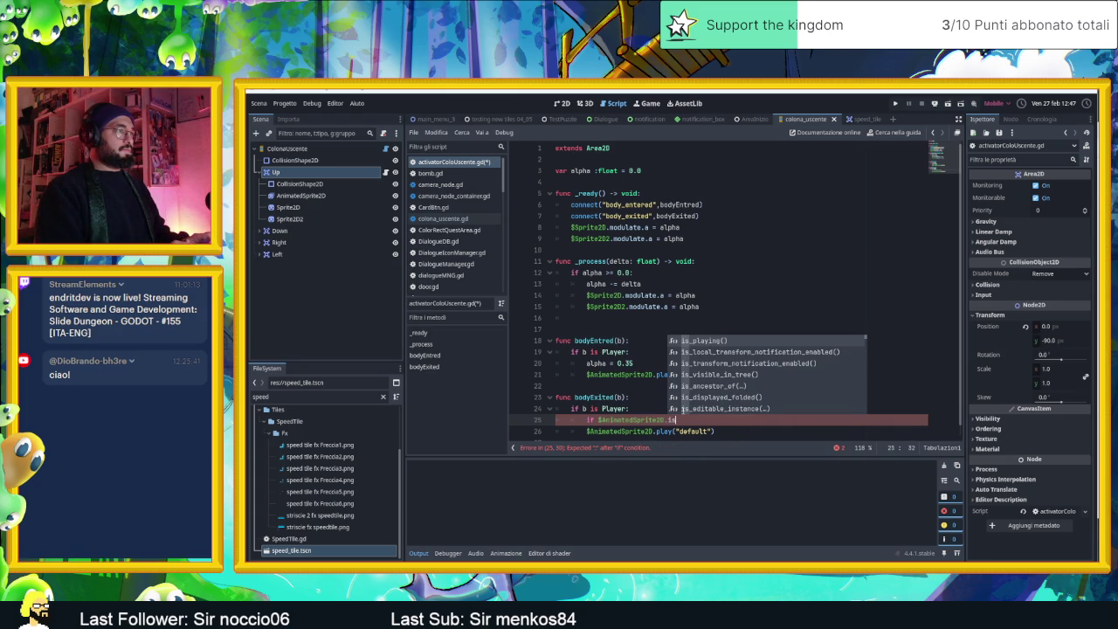
key("Return")
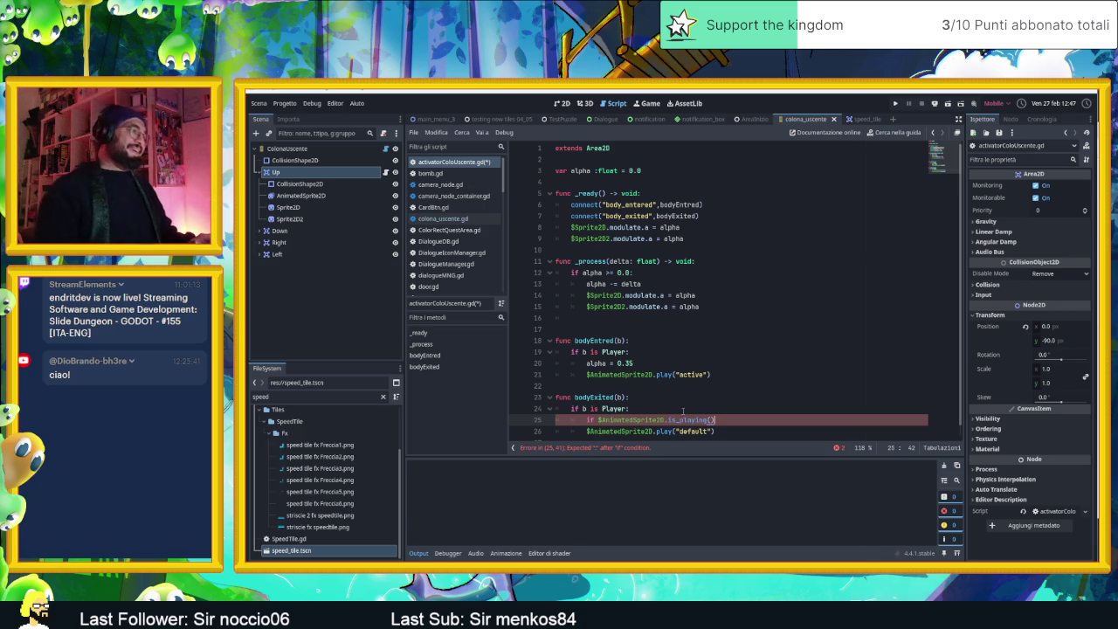
left_click_drag(716, 430, 555, 419)
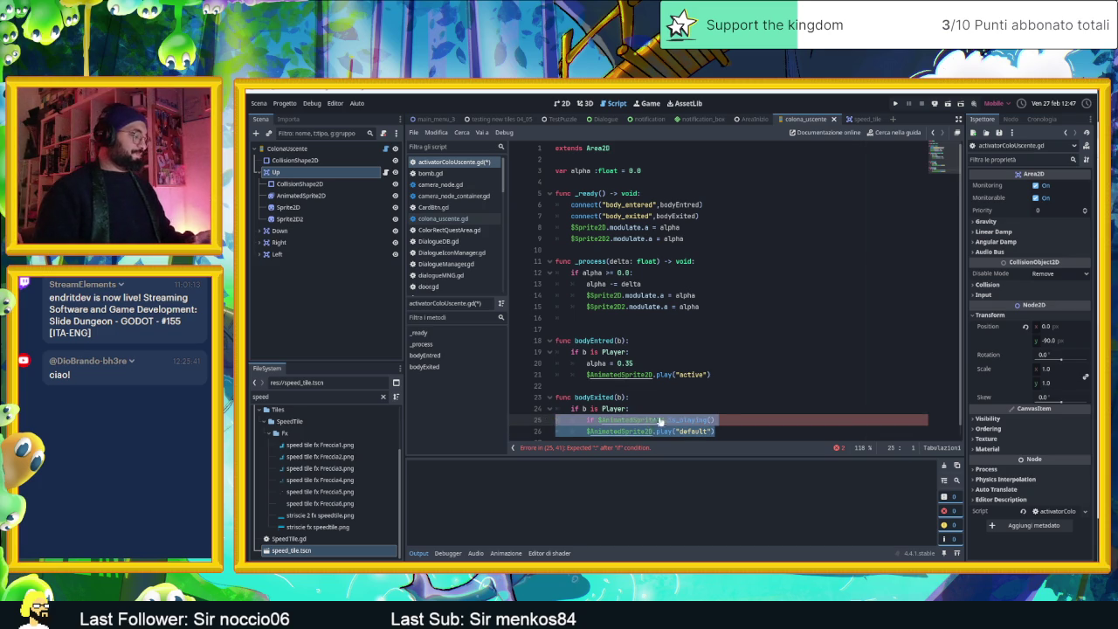
key("BackSpace")
key("Tab")
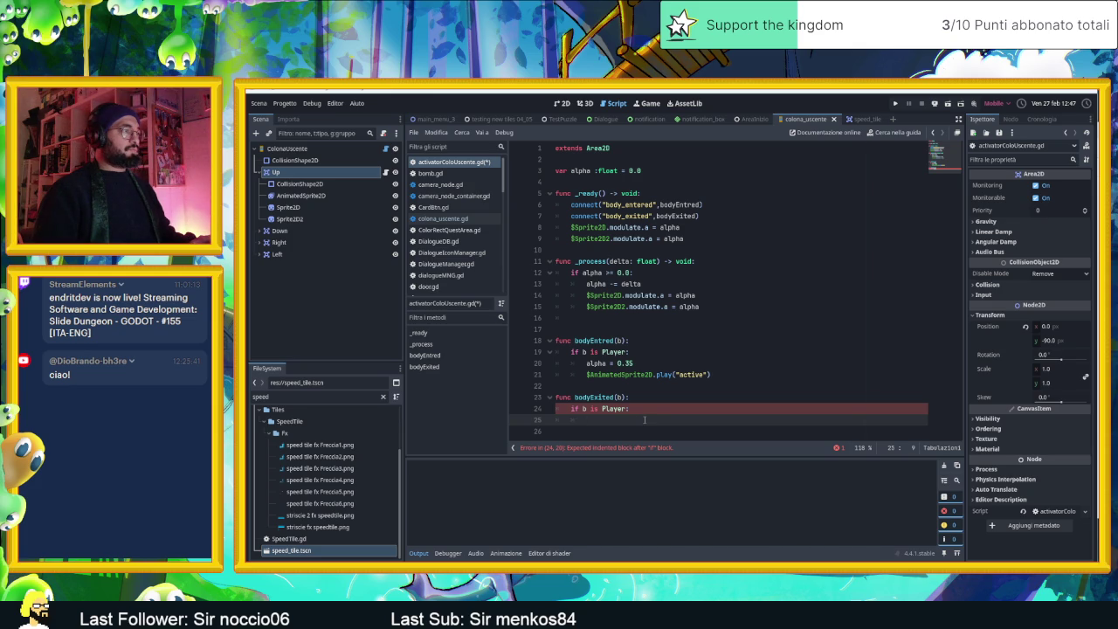
Step: Comment out bodyExited's Player check lines with Ctrl+K and add pass beneath them
key("shift+Up")
key("shift+Home")
key("shift+Up")
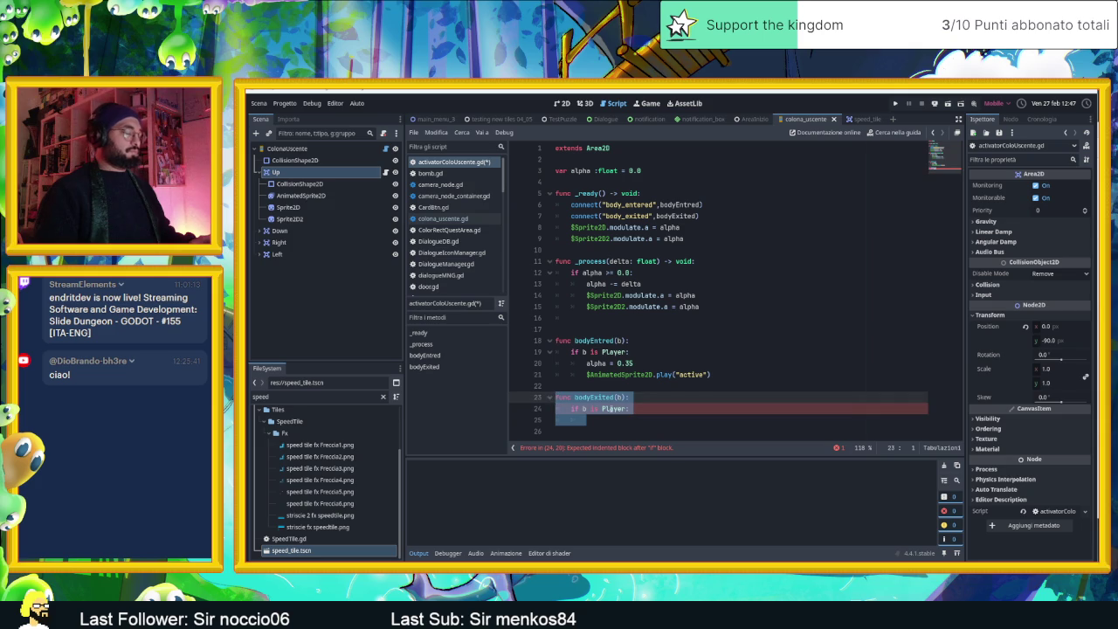
key("ctrl+k")
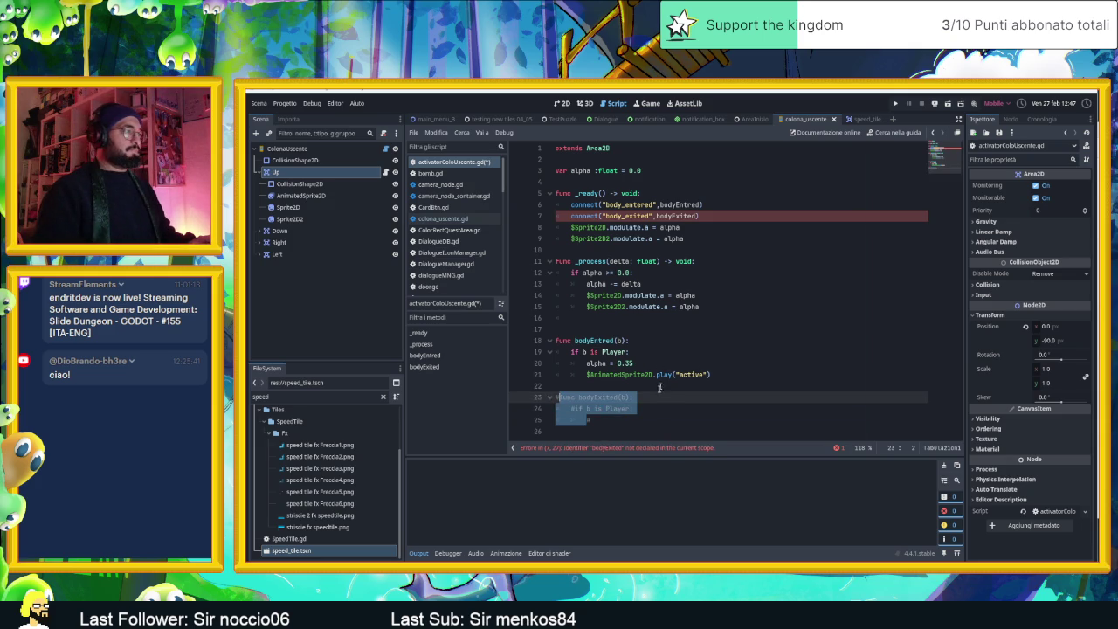
left_click(654, 396)
left_click(645, 408)
key("ctrl+z")
left_click(647, 420)
left_click_drag(647, 420, 527, 411)
key("ctrl+k")
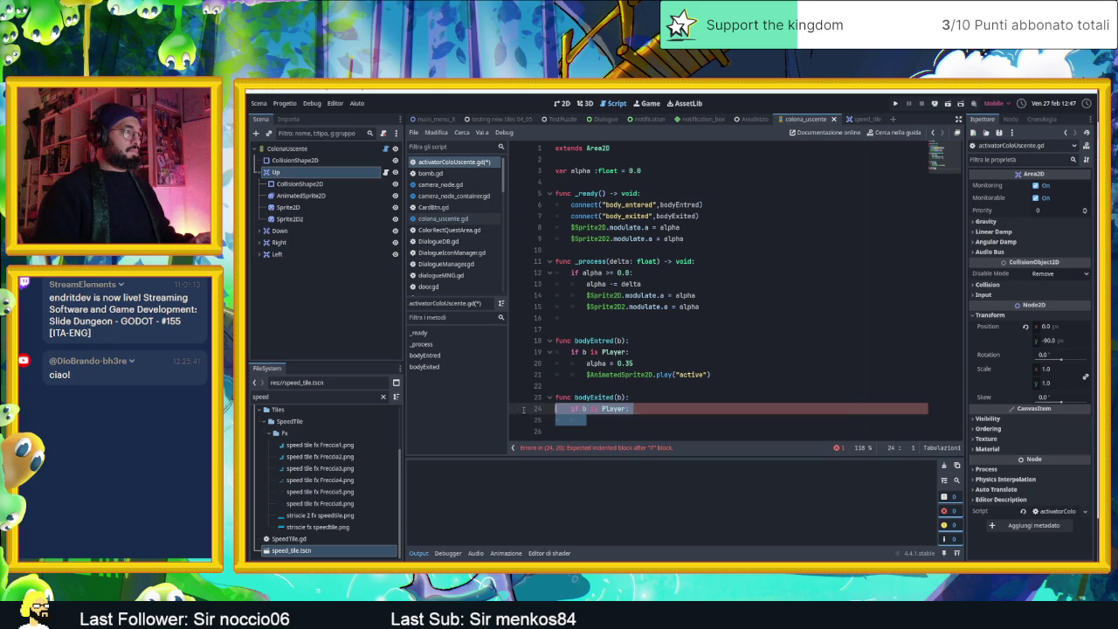
key("Down")
key("Down")
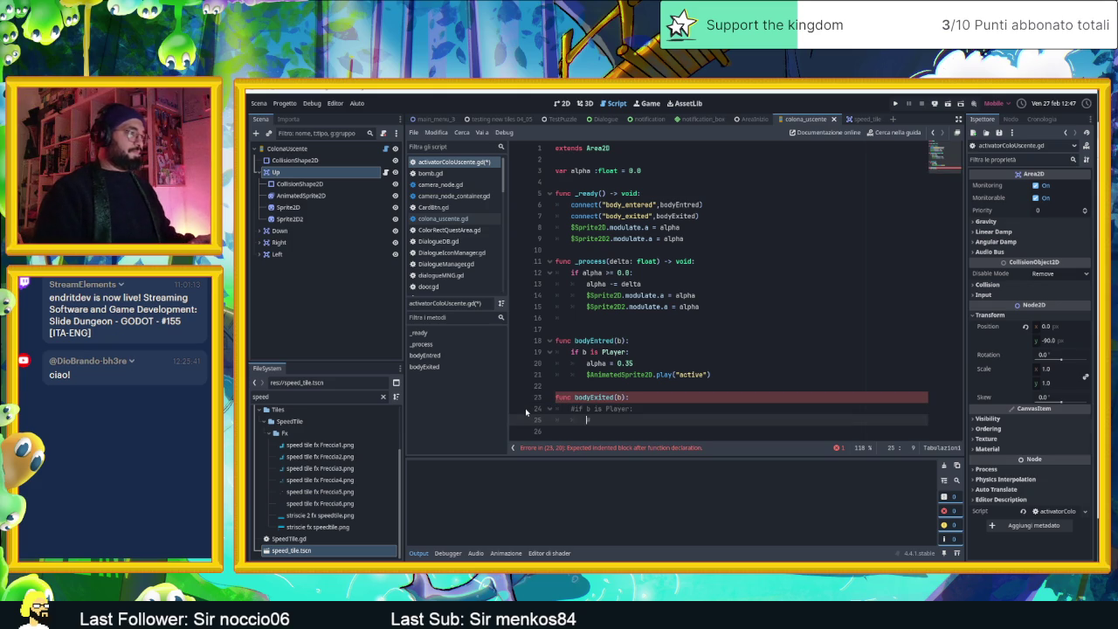
key("Tab")
type("pass")
Step: Start a $AnimatedSprite2D.rese line above play("active") and open the AnimatedSprite2D class docs
left_click(649, 396)
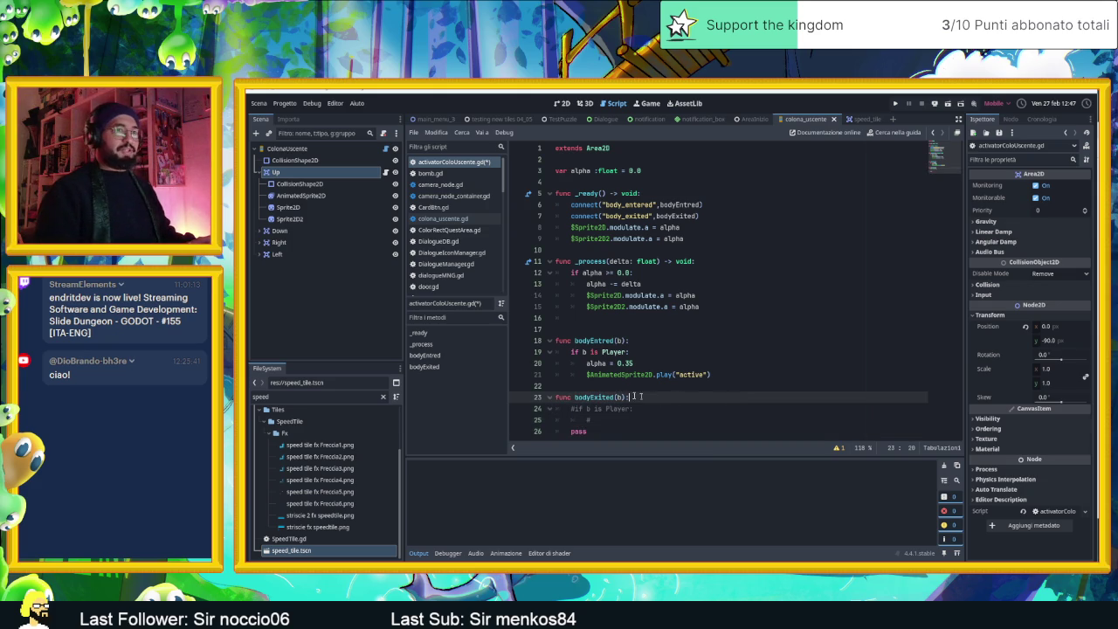
left_click(752, 380)
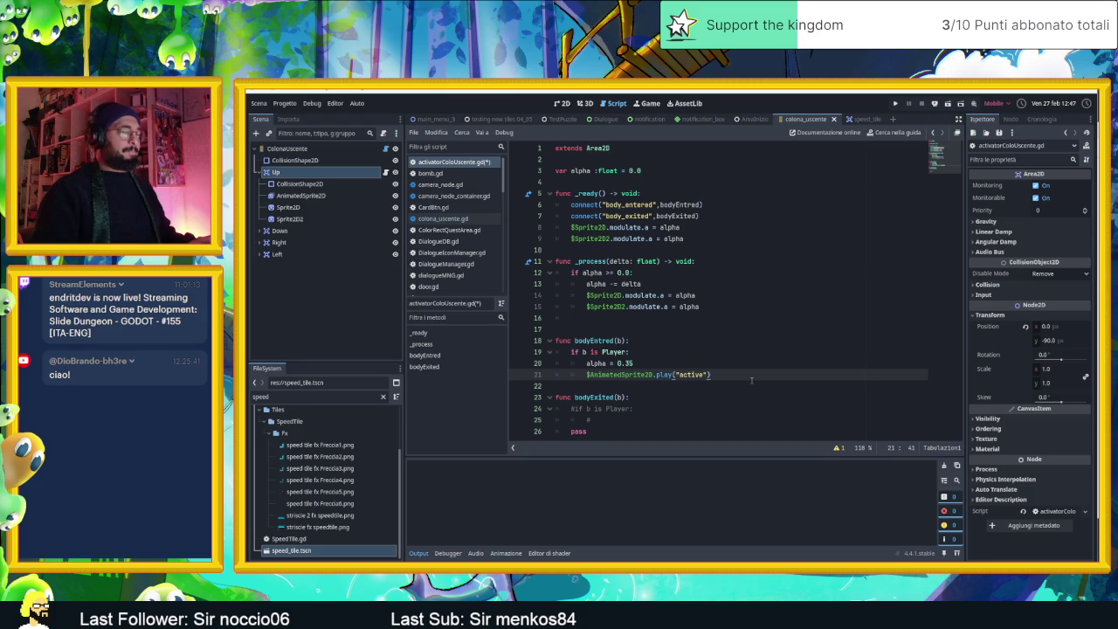
key("ctrl+shift+Return")
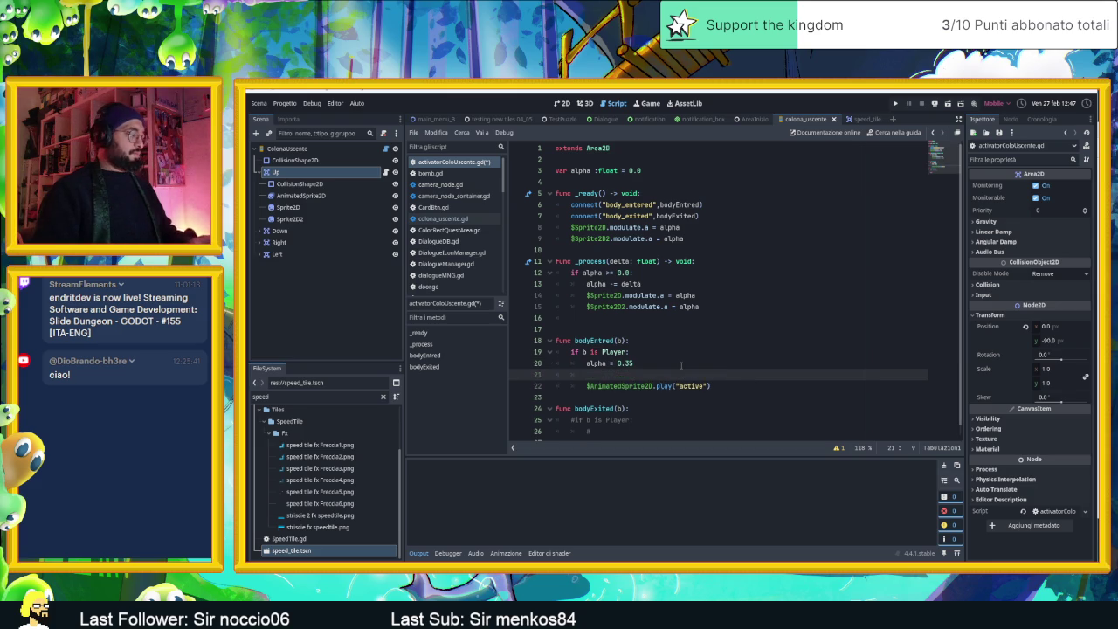
type("$anim")
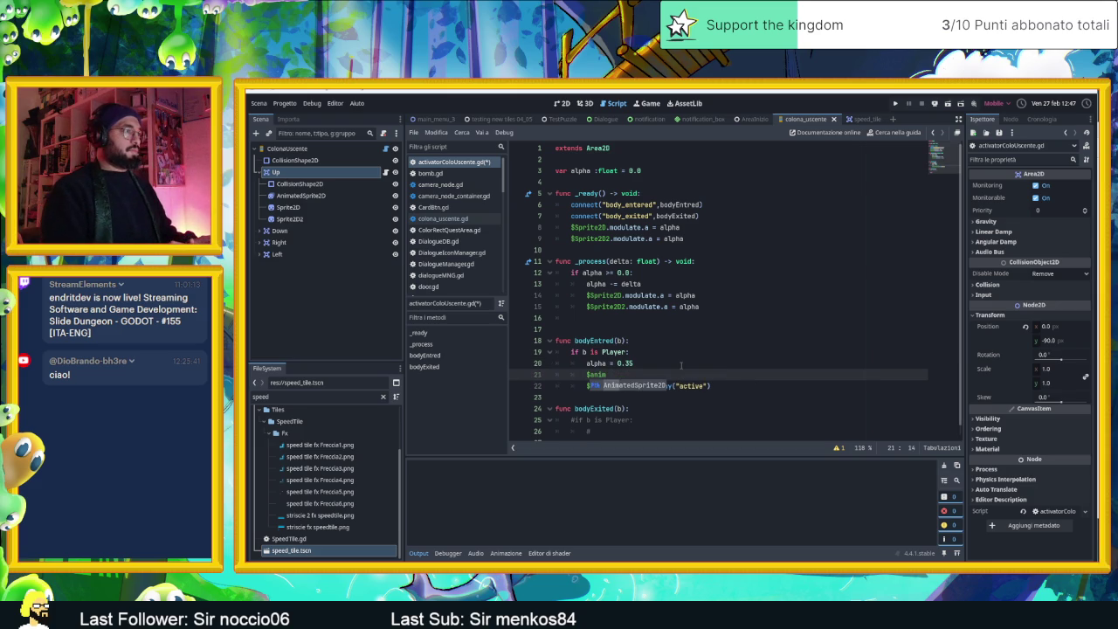
key("Return")
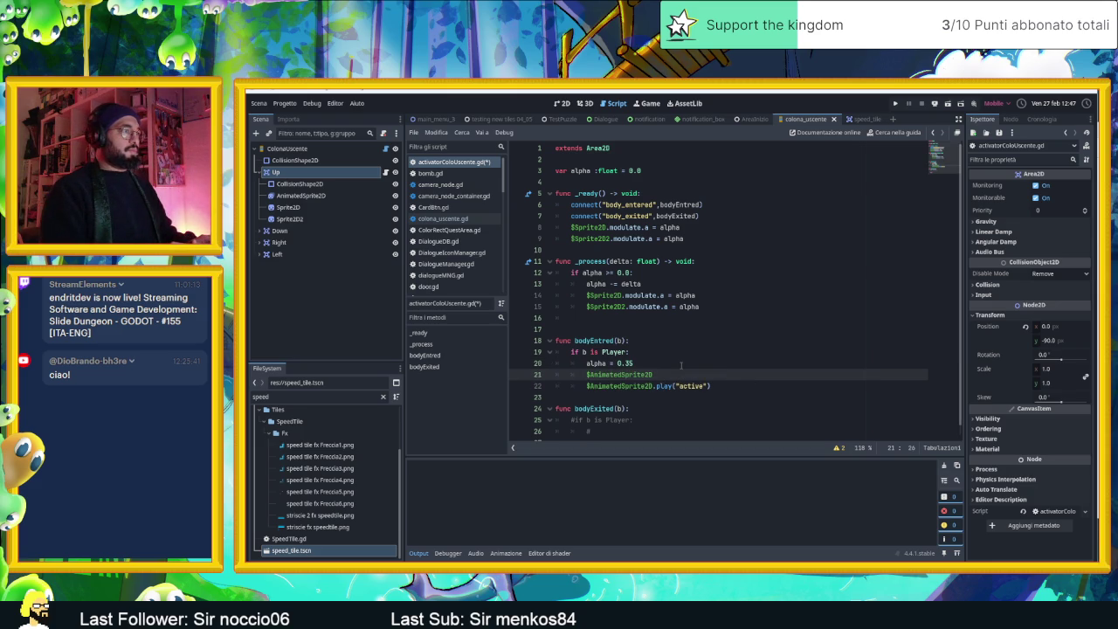
type("rese")
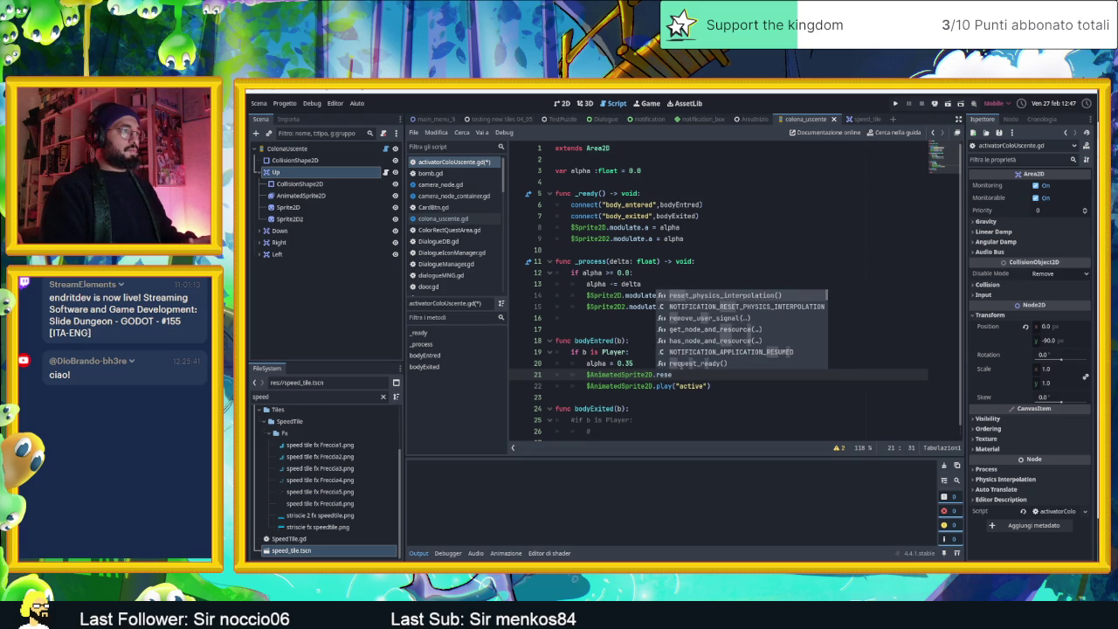
left_click(642, 375, "ctrl")
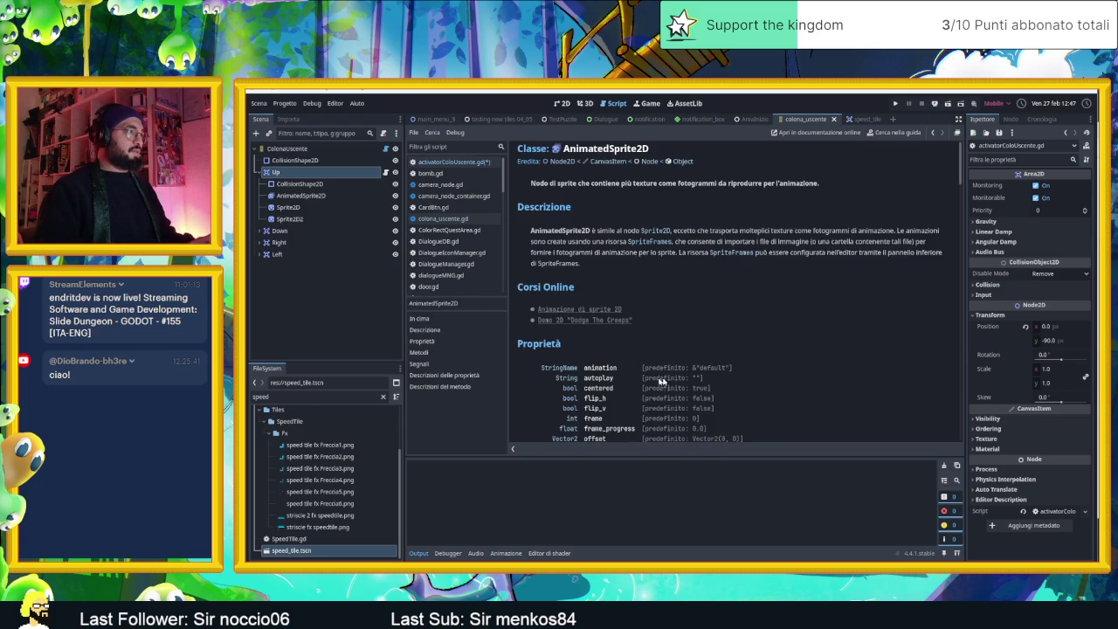
Step: Browse the AnimatedSprite2D reference from frame_progress through its methods, then return to activatorColoUscente.gd
scroll(721, 351, "down", 2)
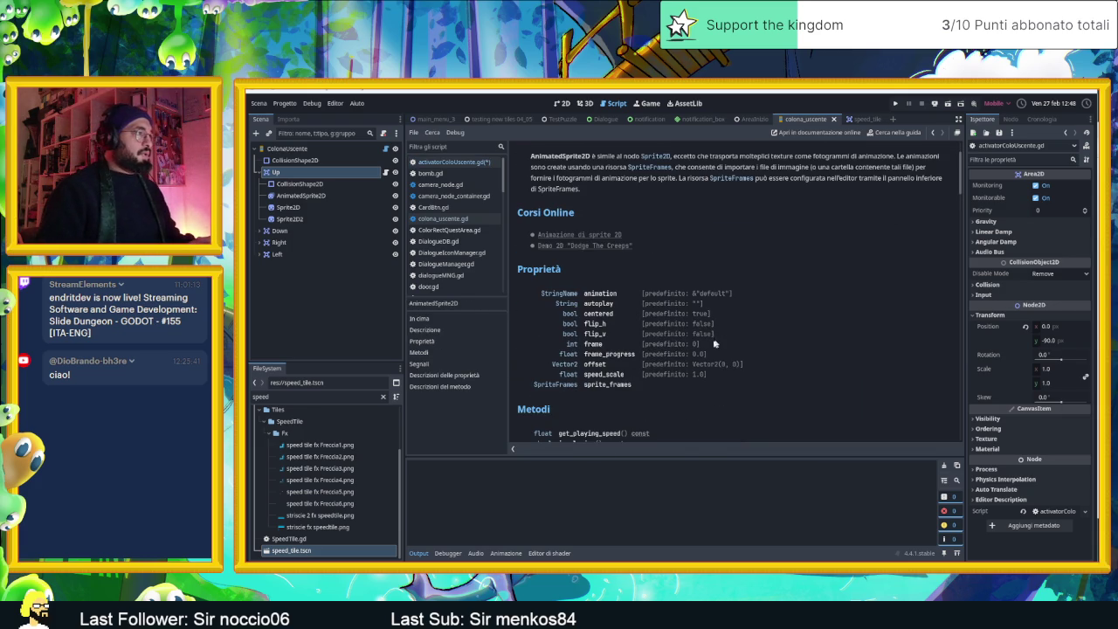
left_click(628, 357)
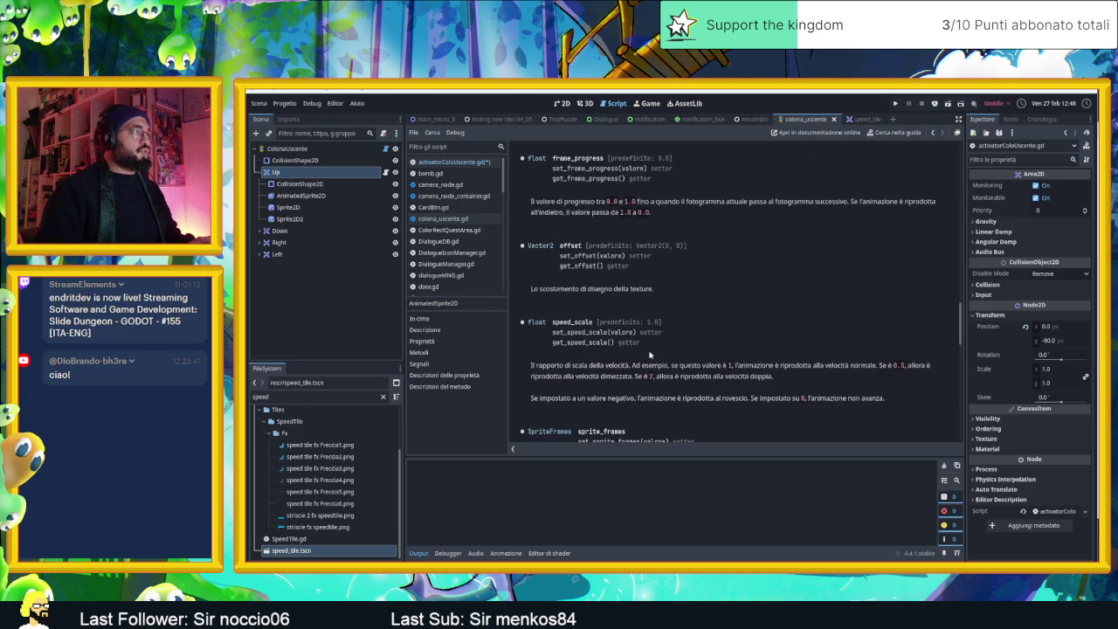
scroll(664, 356, "down", 5)
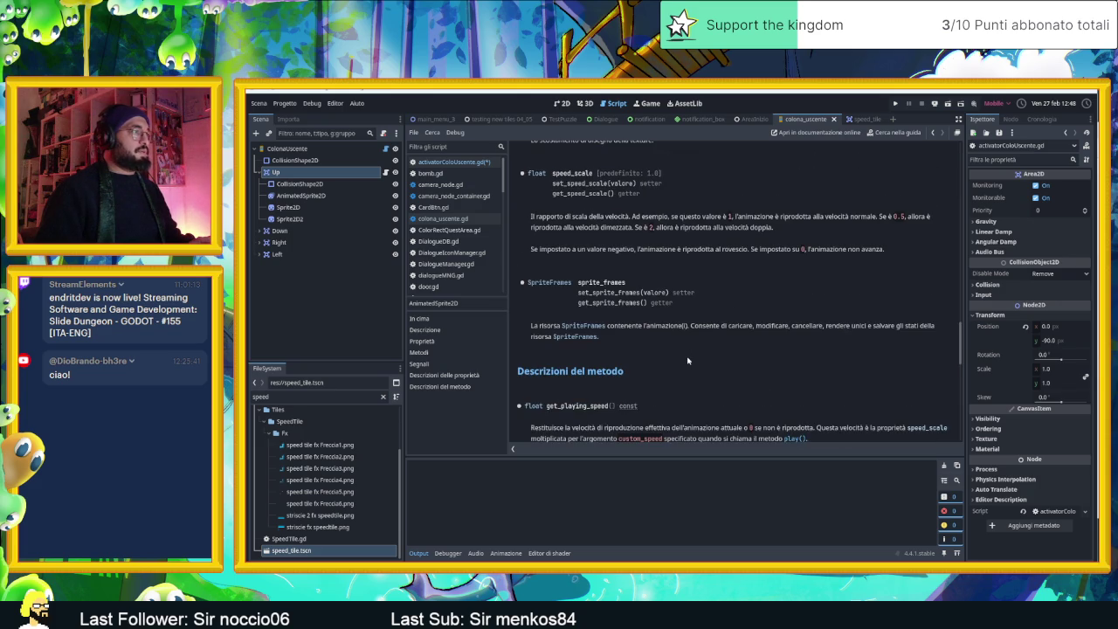
scroll(688, 361, "down", 6)
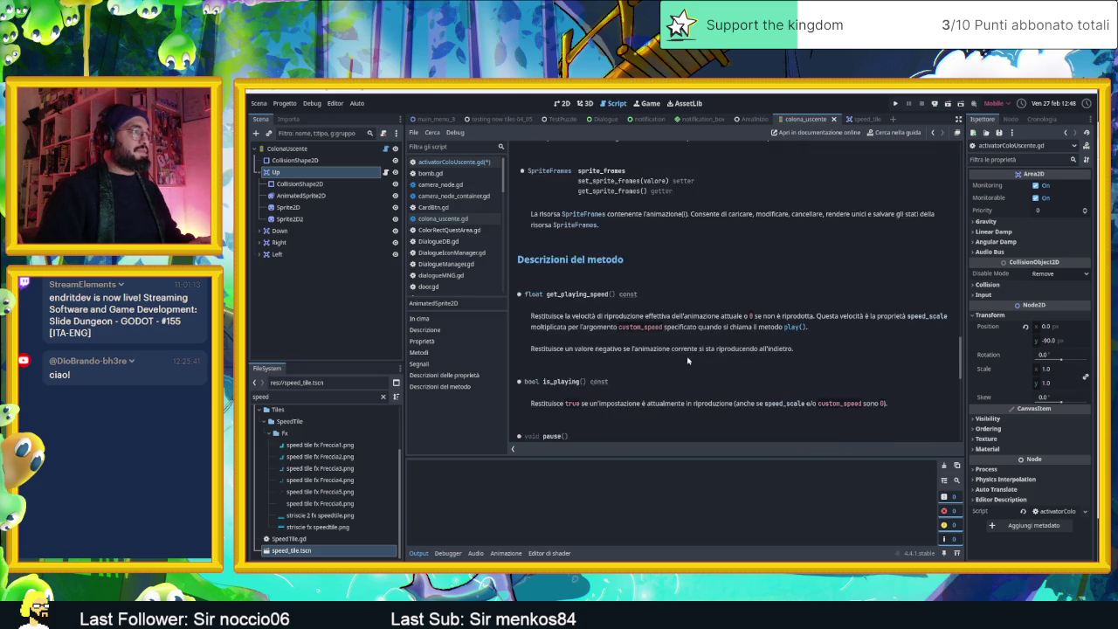
scroll(687, 361, "down", 1)
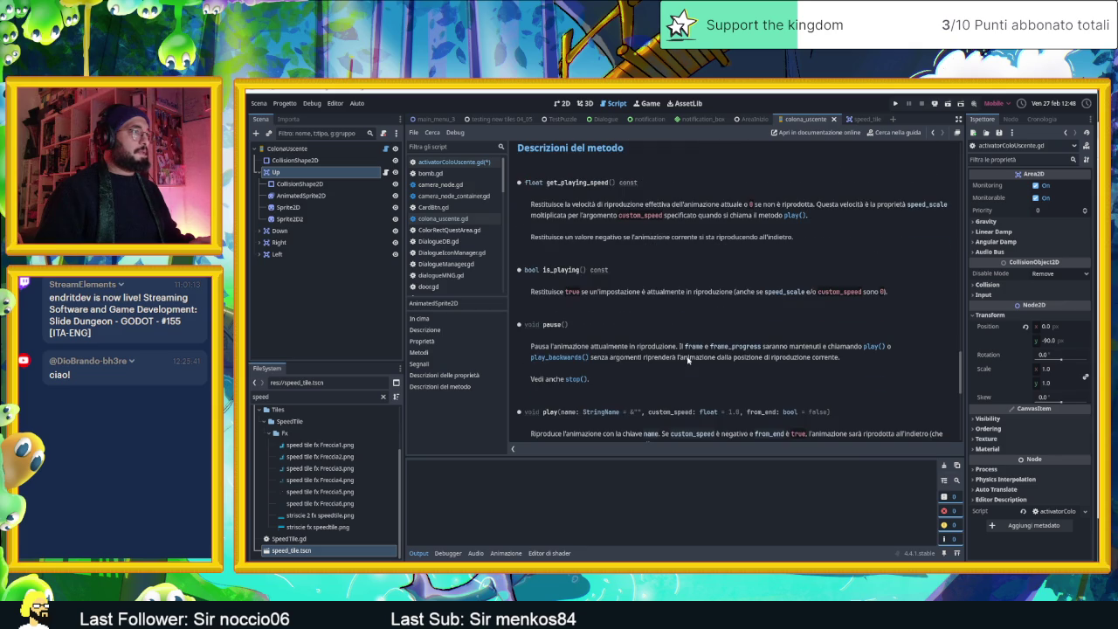
scroll(684, 368, "down", 2)
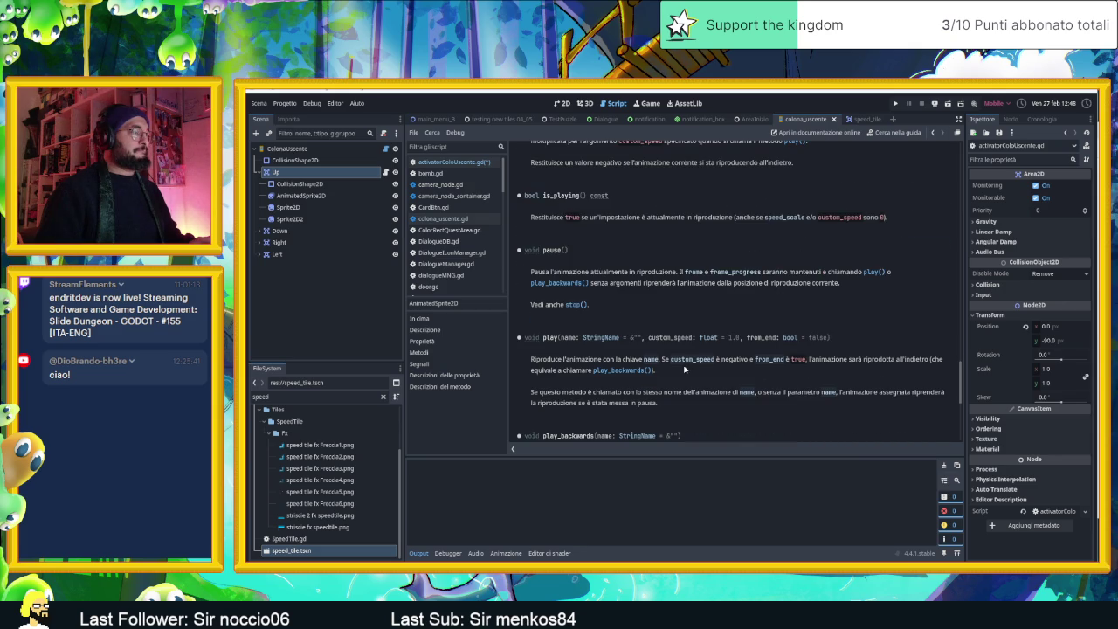
scroll(684, 370, "down", 4)
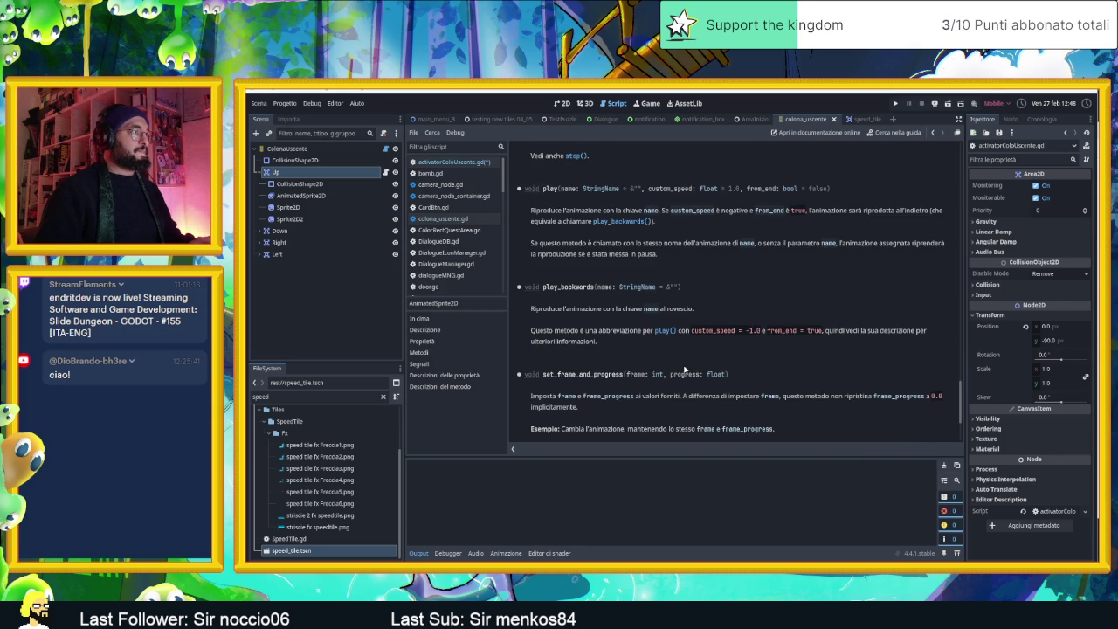
scroll(686, 371, "down", 3)
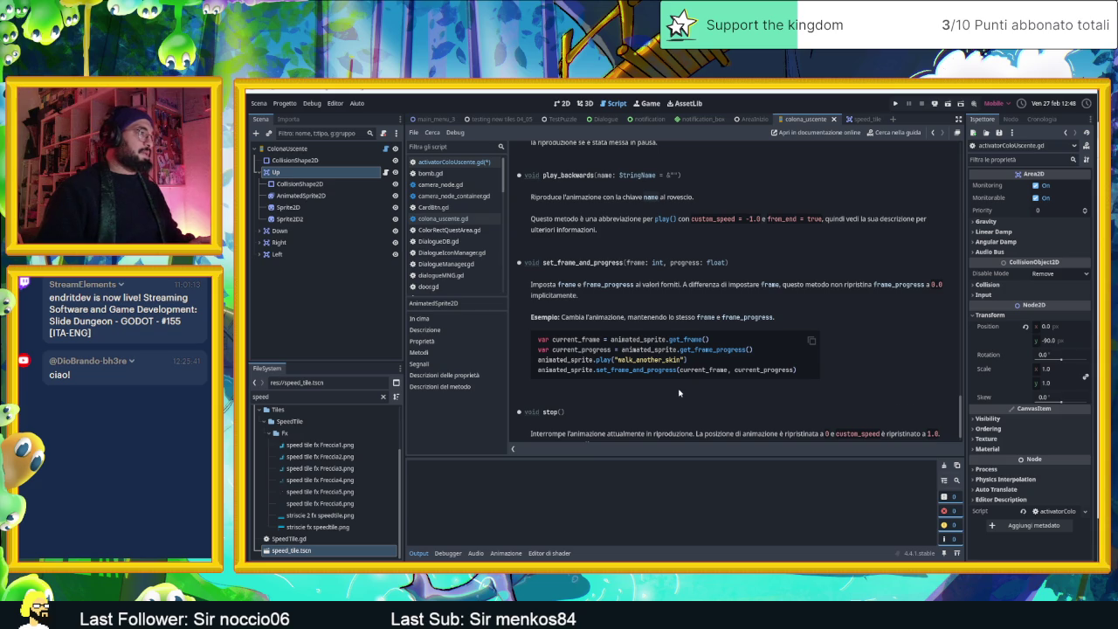
scroll(679, 392, "down", 1)
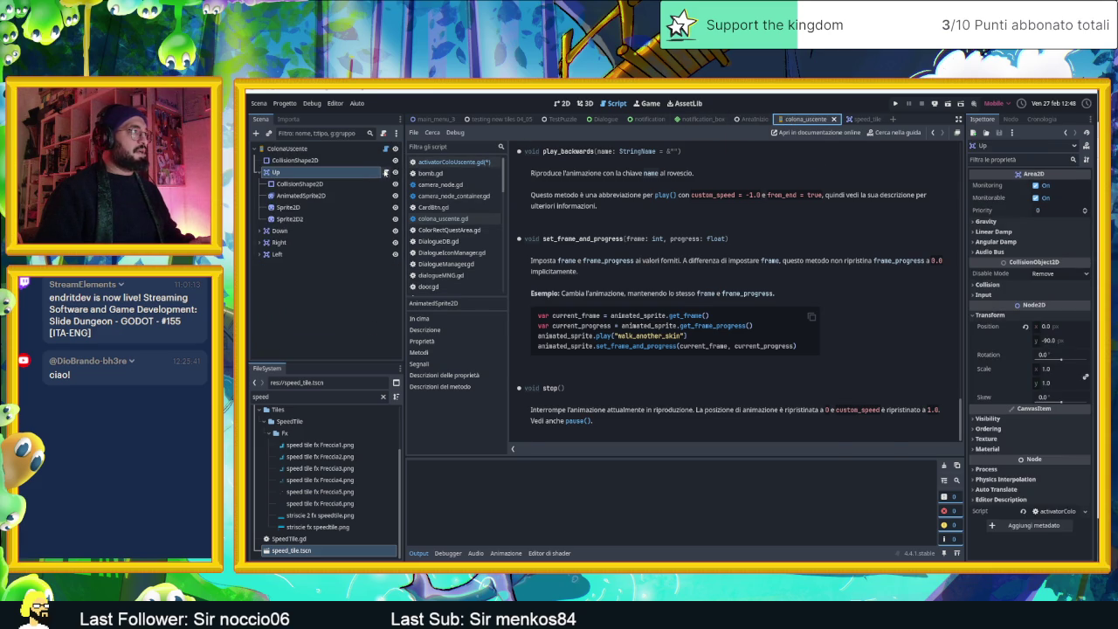
left_click(385, 172)
double_click(664, 375)
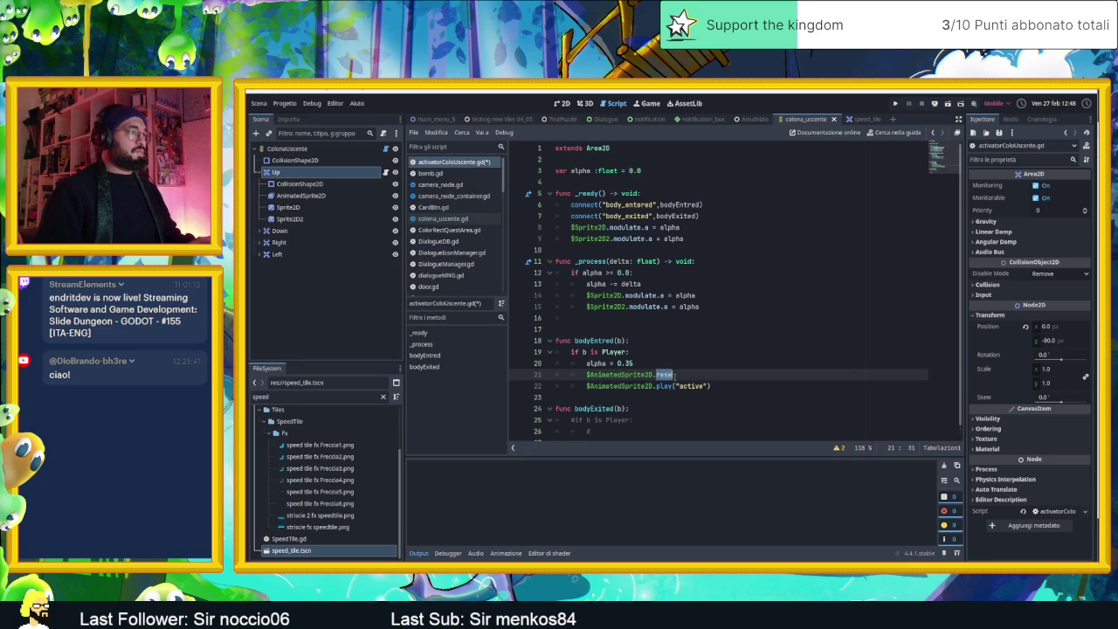
Step: Make the new line $AnimatedSprite2D.frame = 0 above play("active") and save the script
type("frame = 0")
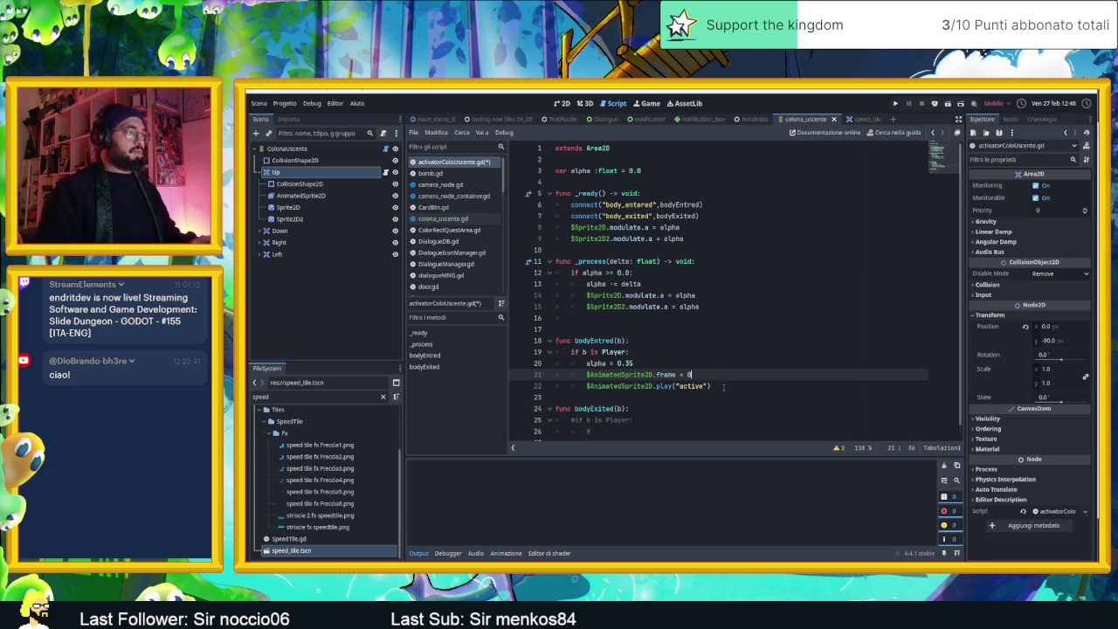
left_click(723, 386)
key("ctrl+s")
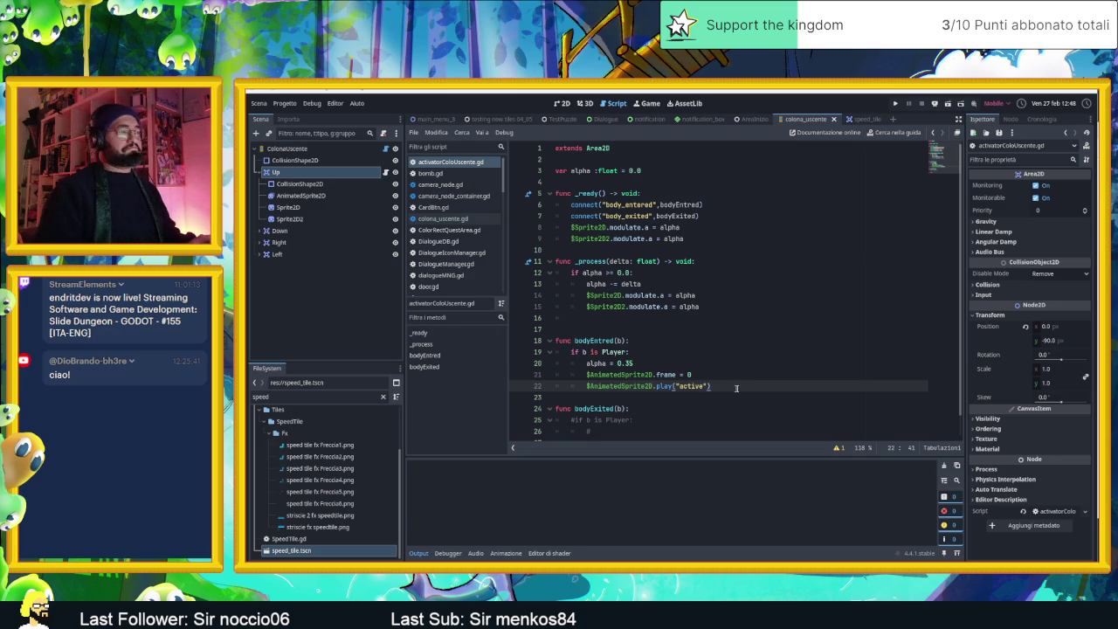
scroll(735, 387, "down", 1)
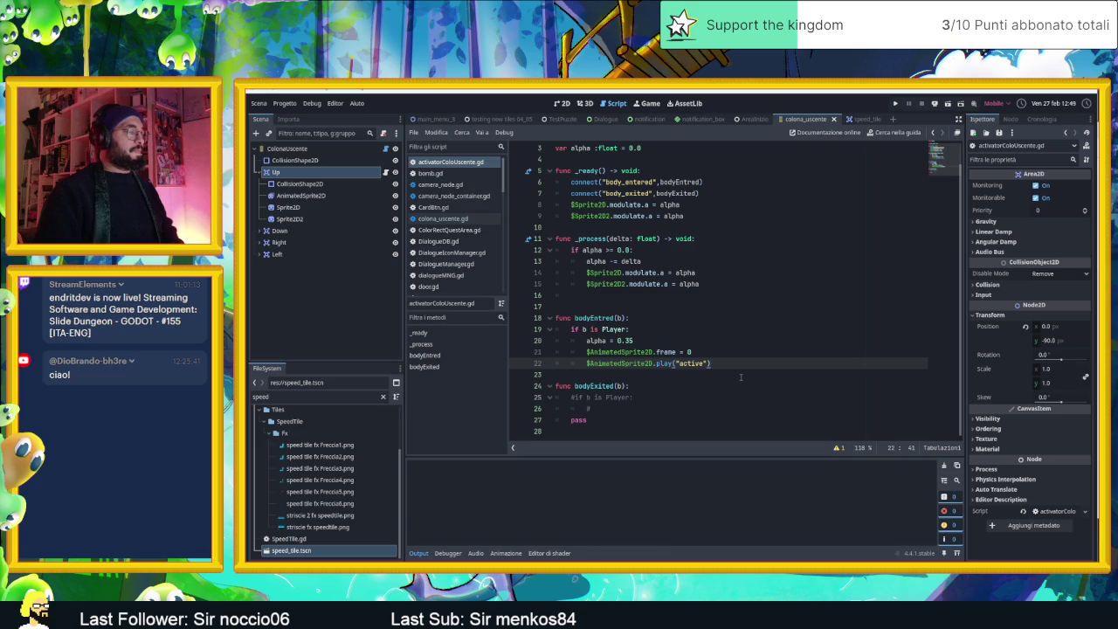
scroll(742, 374, "up", 1)
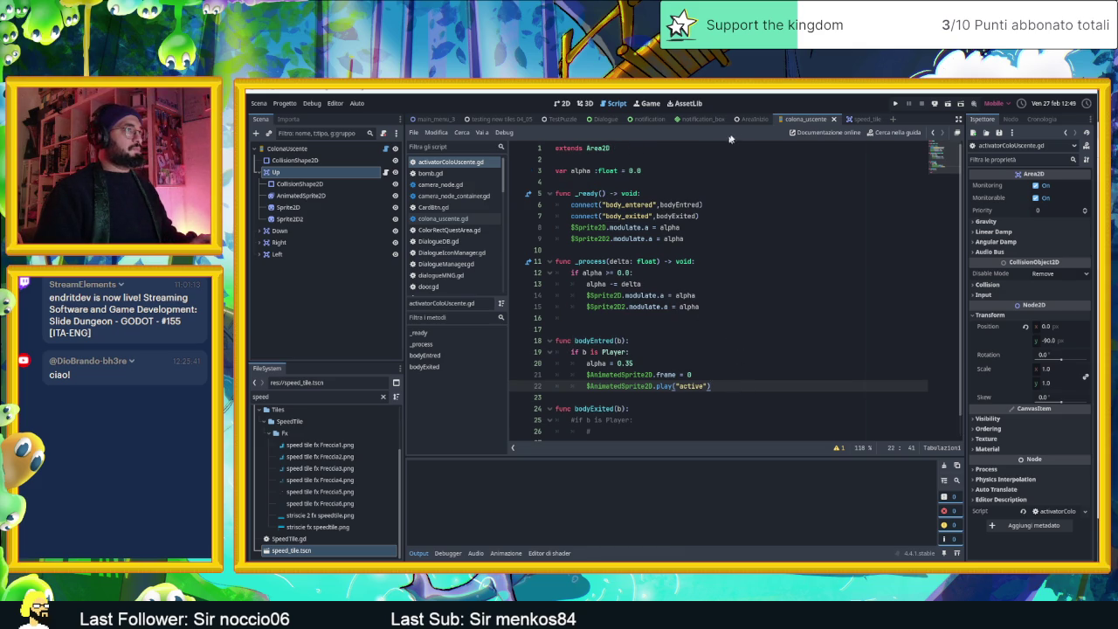
left_click(754, 118)
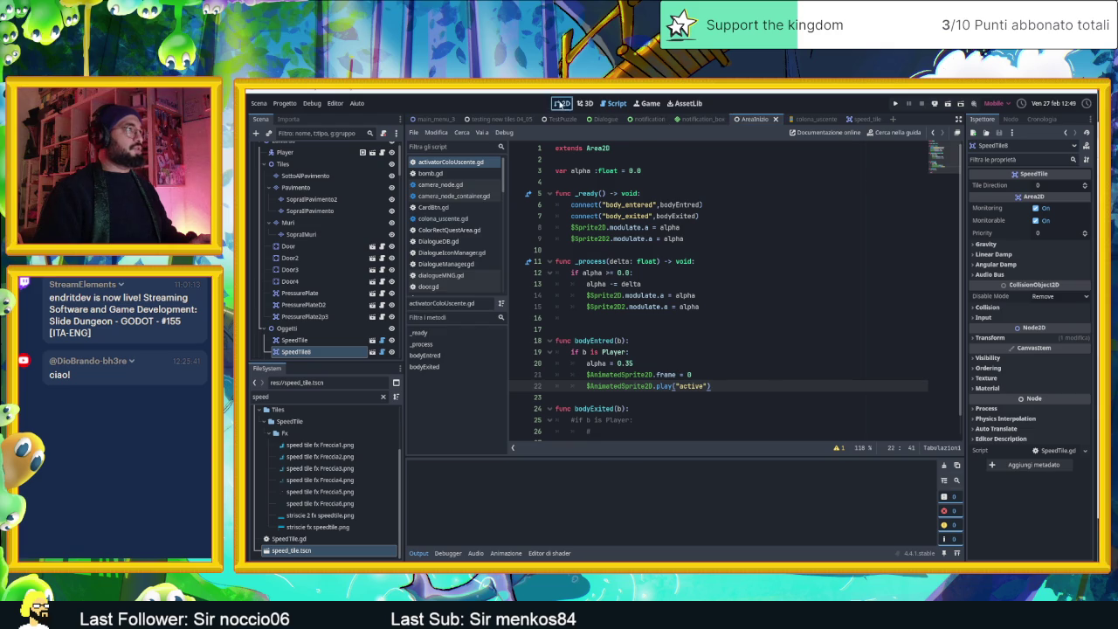
Step: Show AreaInizio in the 2D view, pan to the lit rooms, and select the Oggetti node
left_click(562, 103)
scroll(705, 297, "up", 2)
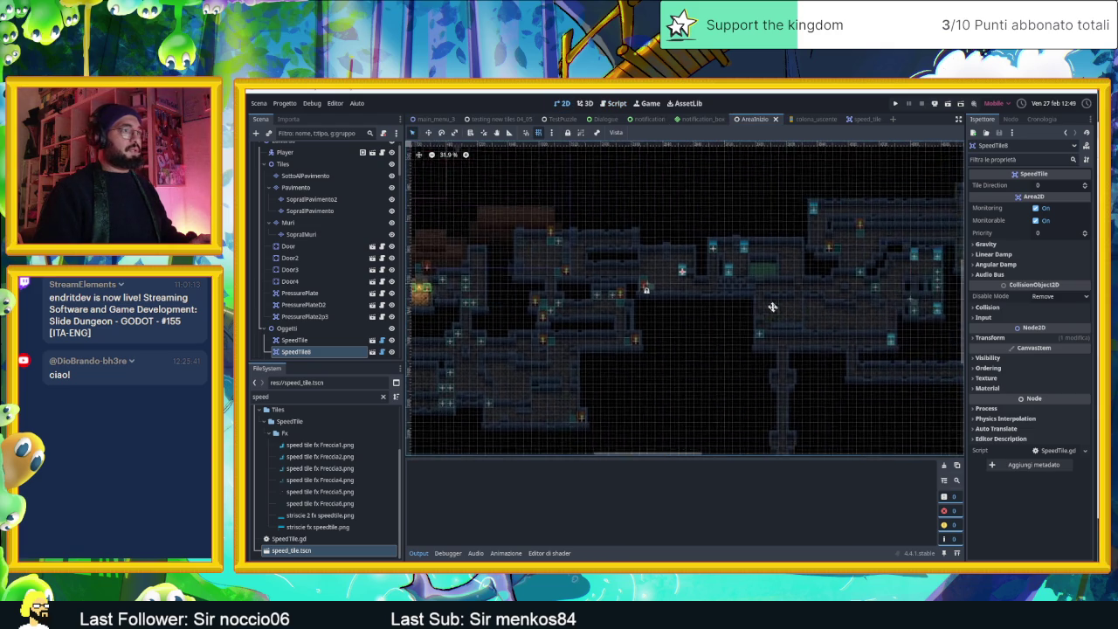
scroll(583, 282, "up", 12)
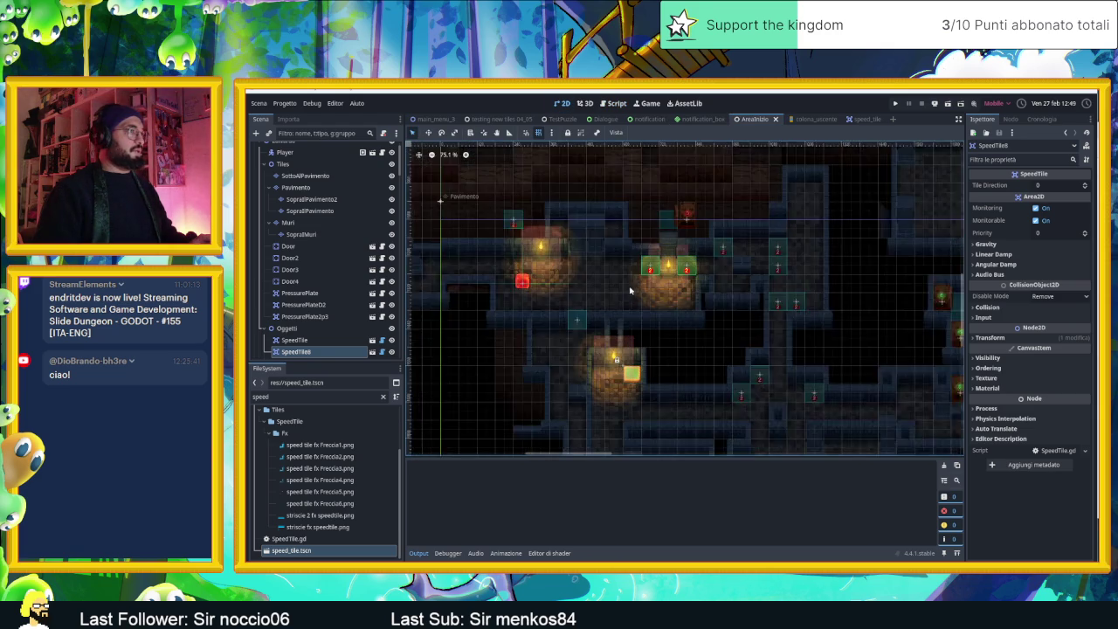
left_click_drag(600, 294, 673, 298)
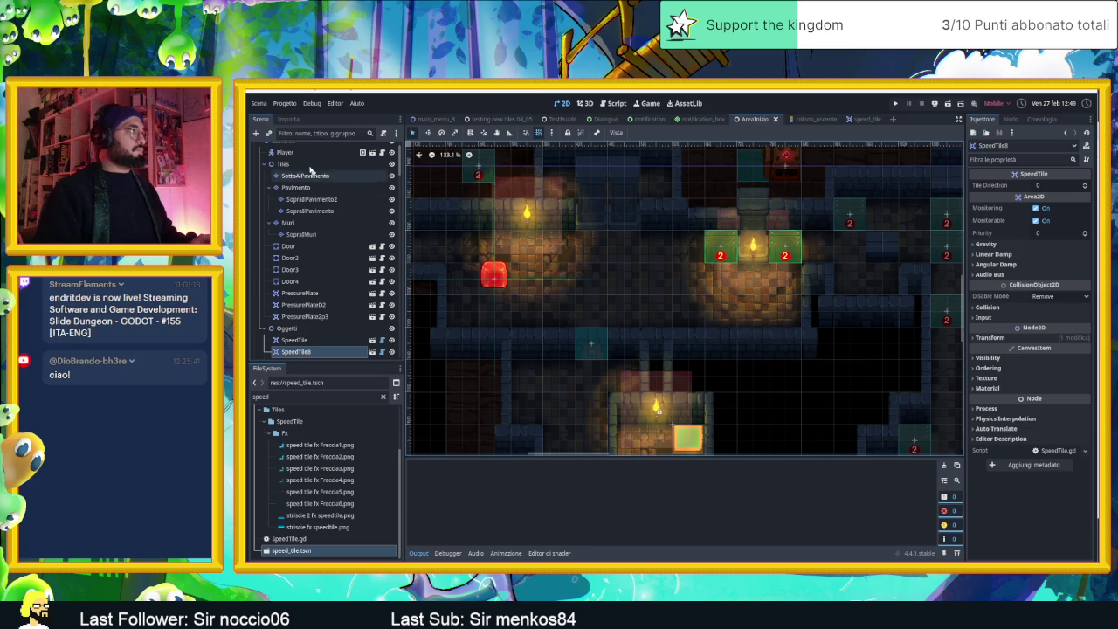
scroll(328, 279, "down", 1)
left_click(323, 322)
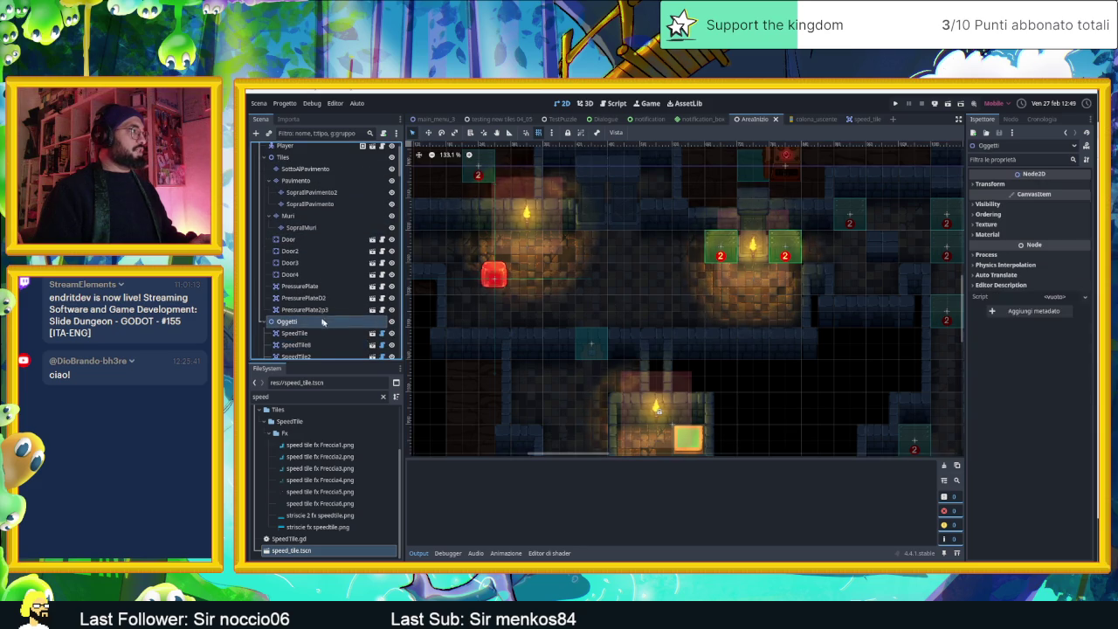
Step: Instance colona_uscente.tscn under Oggetti, move it to (510, 1440), and run the scene
left_click(283, 396)
double_click(283, 395)
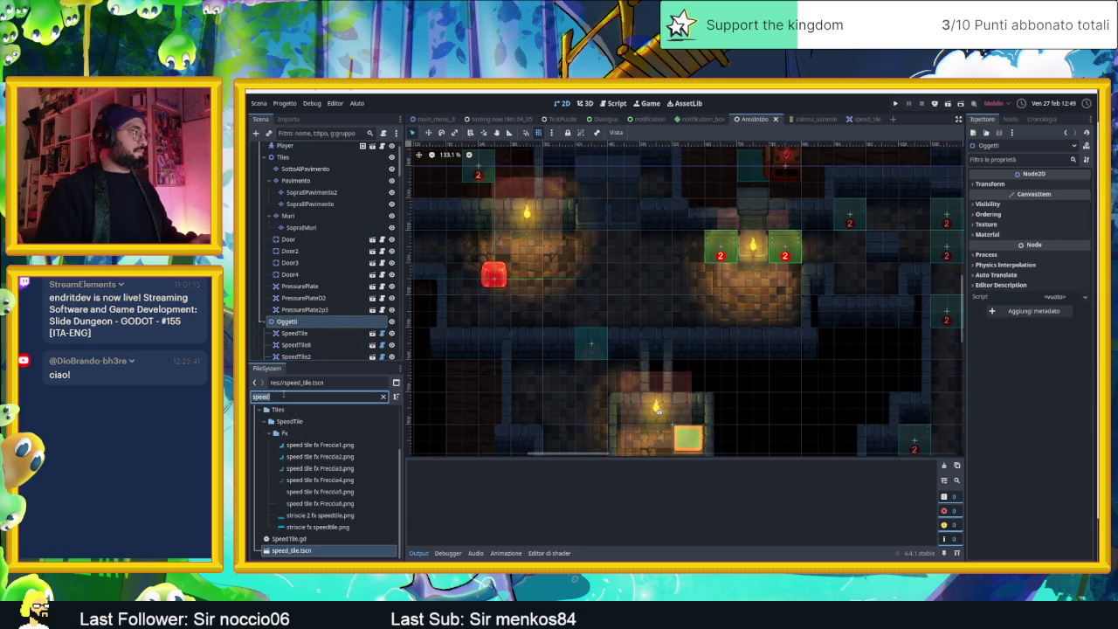
type("colona")
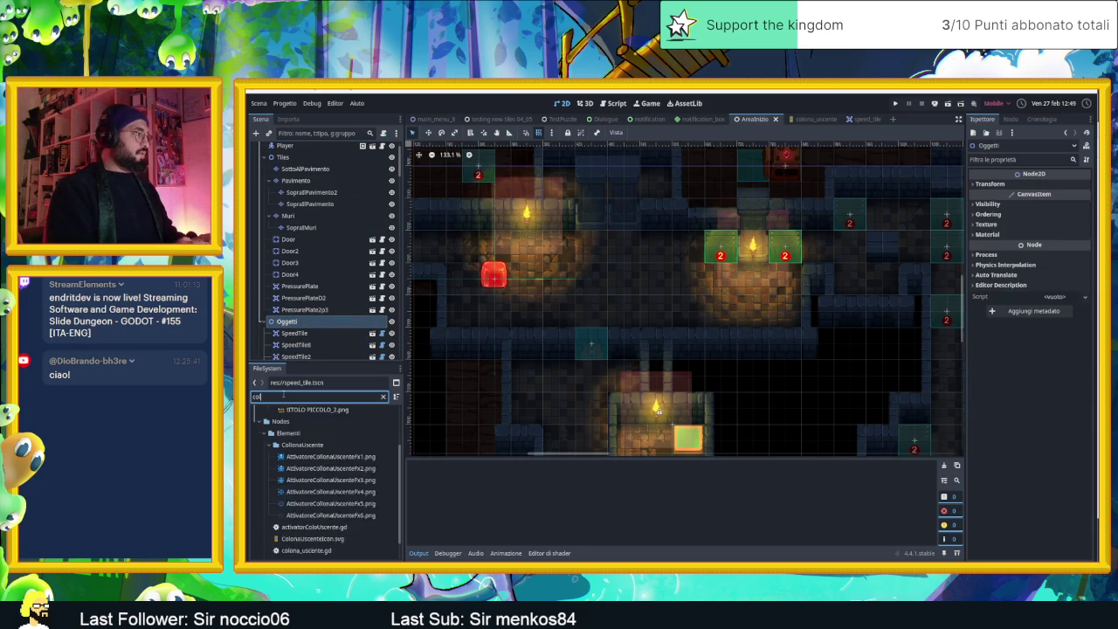
mouse_move(306, 482)
left_mouse_down()
mouse_move(421, 479)
mouse_move(626, 312)
left_mouse_up()
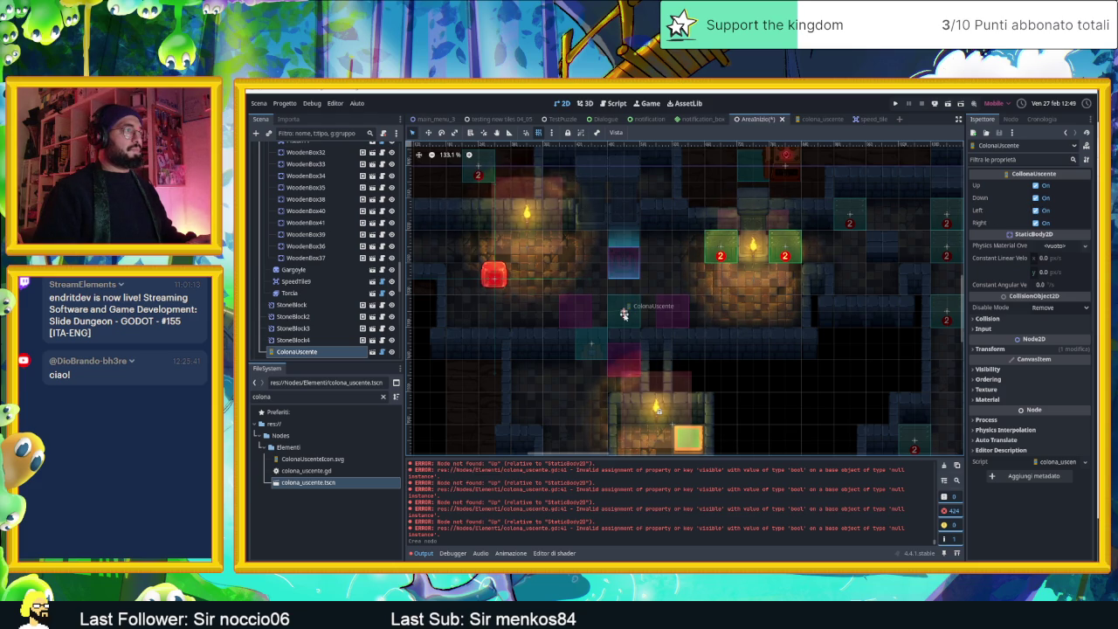
left_click_drag(624, 312, 623, 359)
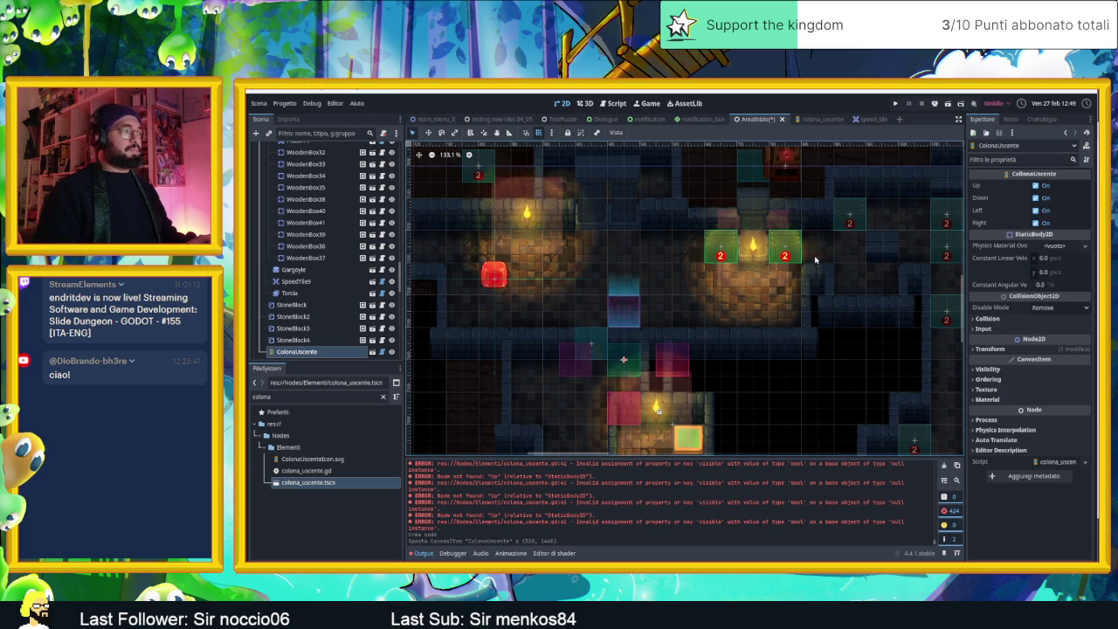
left_click(948, 104)
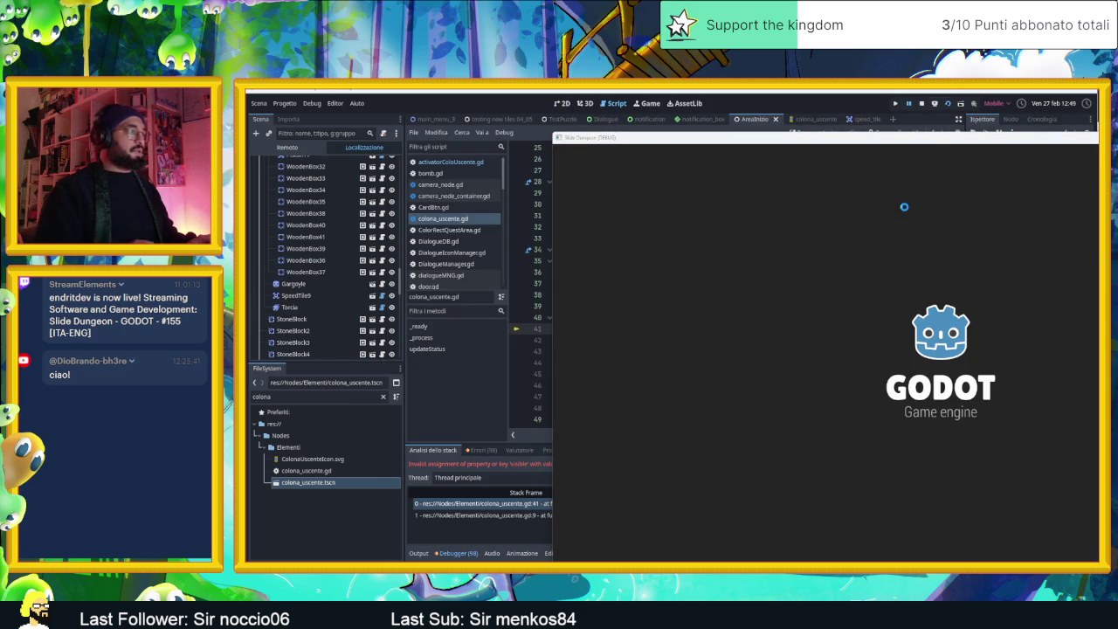
Step: Move the game window aside to read the line 41 error, stop the run, and open speed_tile
mouse_move(892, 137)
left_mouse_down()
mouse_move(1083, 213)
mouse_move(1099, 233)
mouse_move(1074, 218)
left_mouse_up()
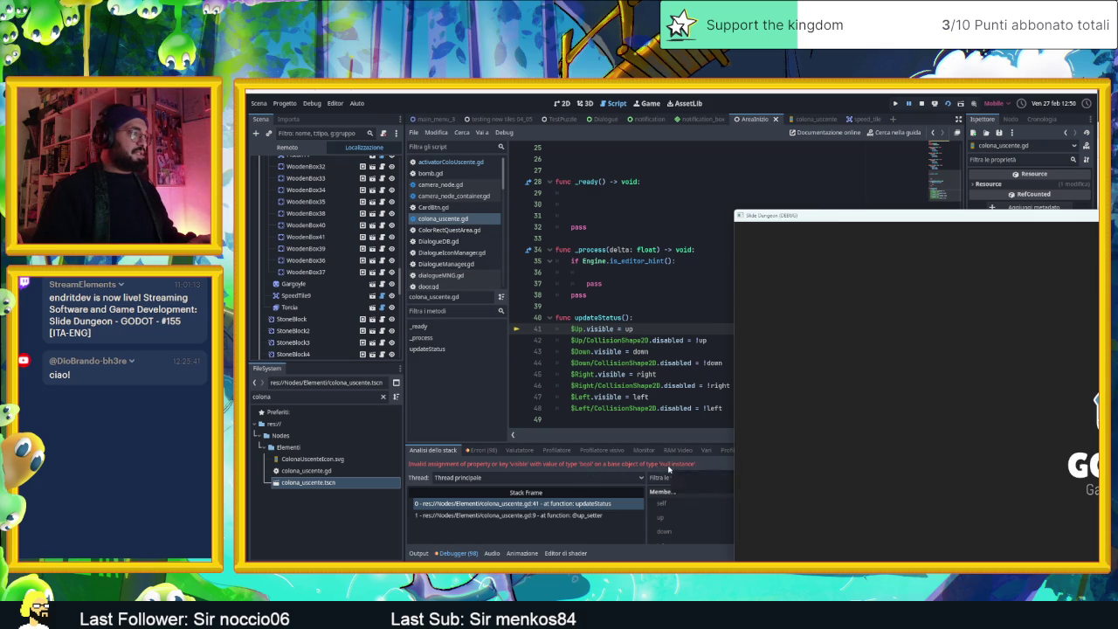
left_click(919, 103)
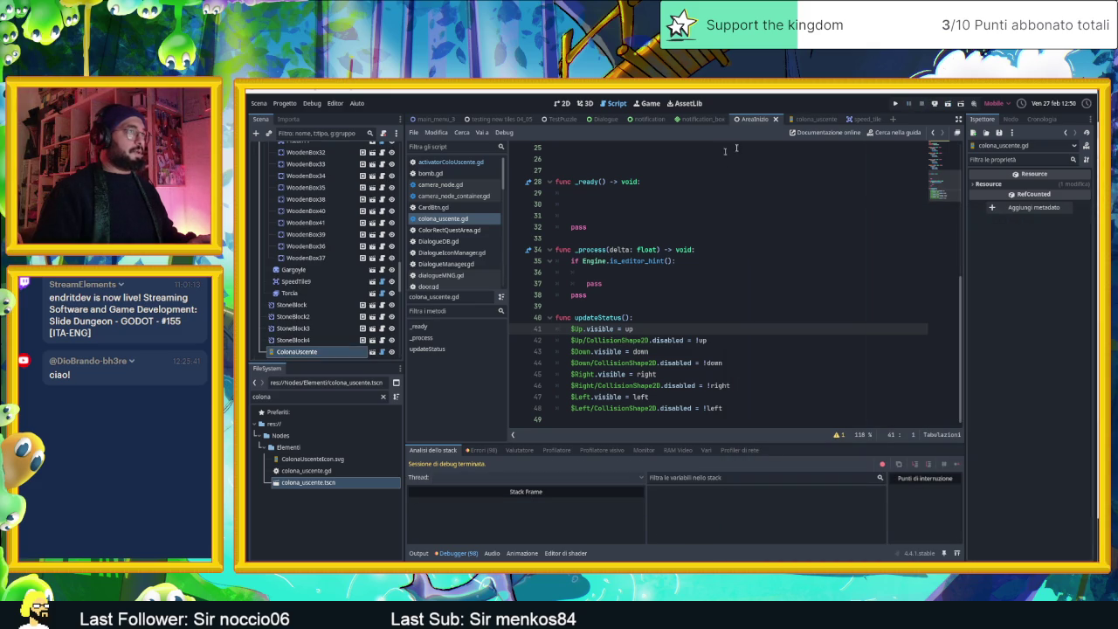
left_click(858, 119)
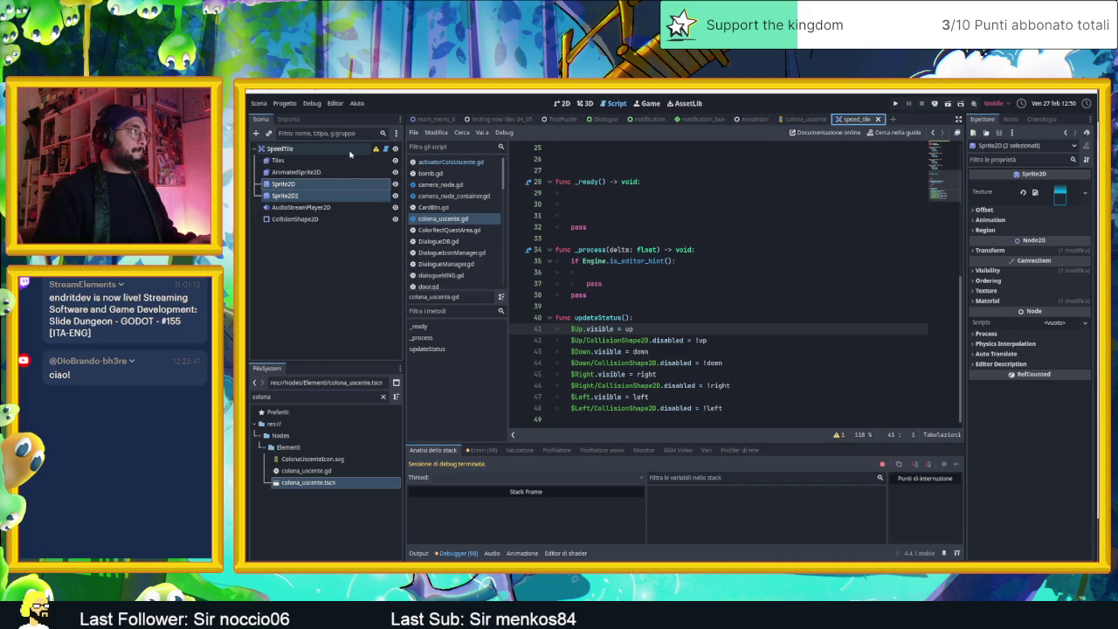
left_click(804, 118)
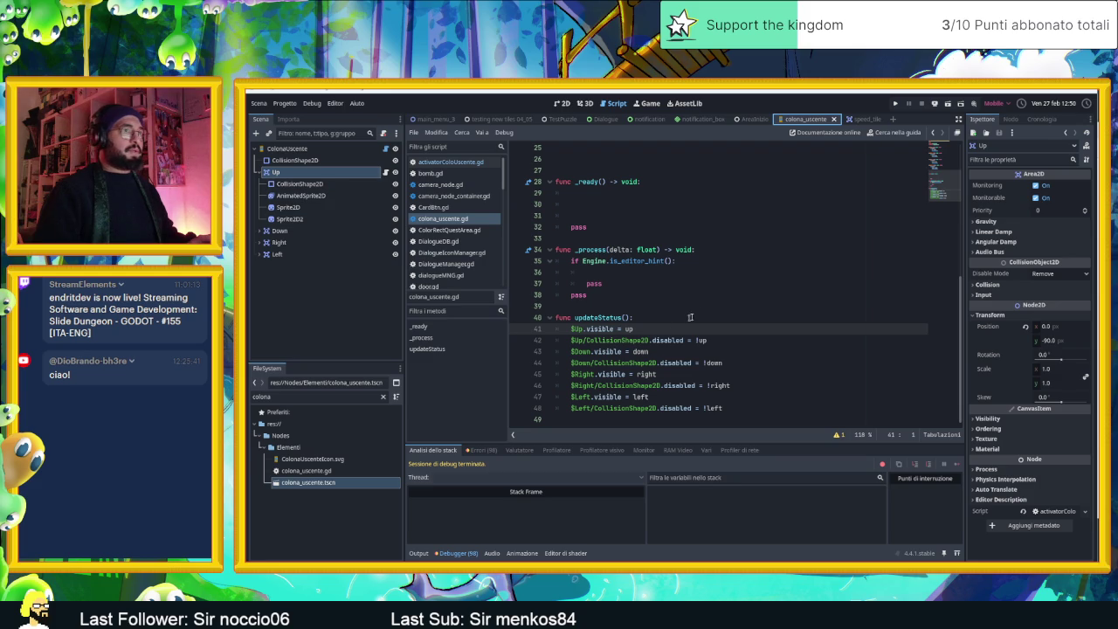
left_click(588, 330)
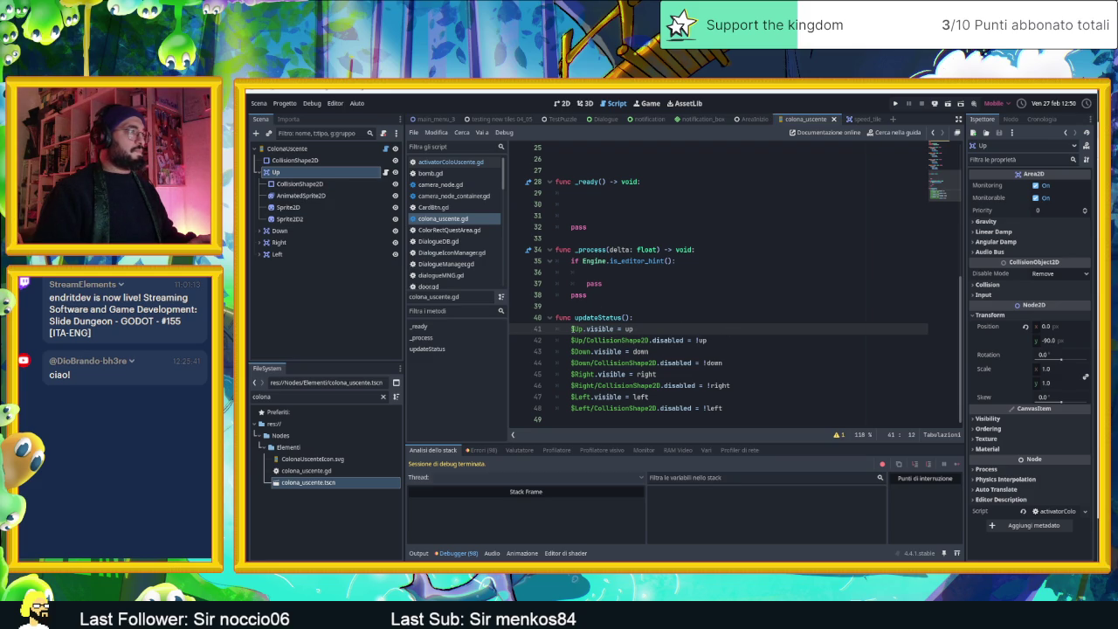
double_click(579, 329)
type("U")
scroll(674, 299, "up", 5)
scroll(675, 300, "up", 3)
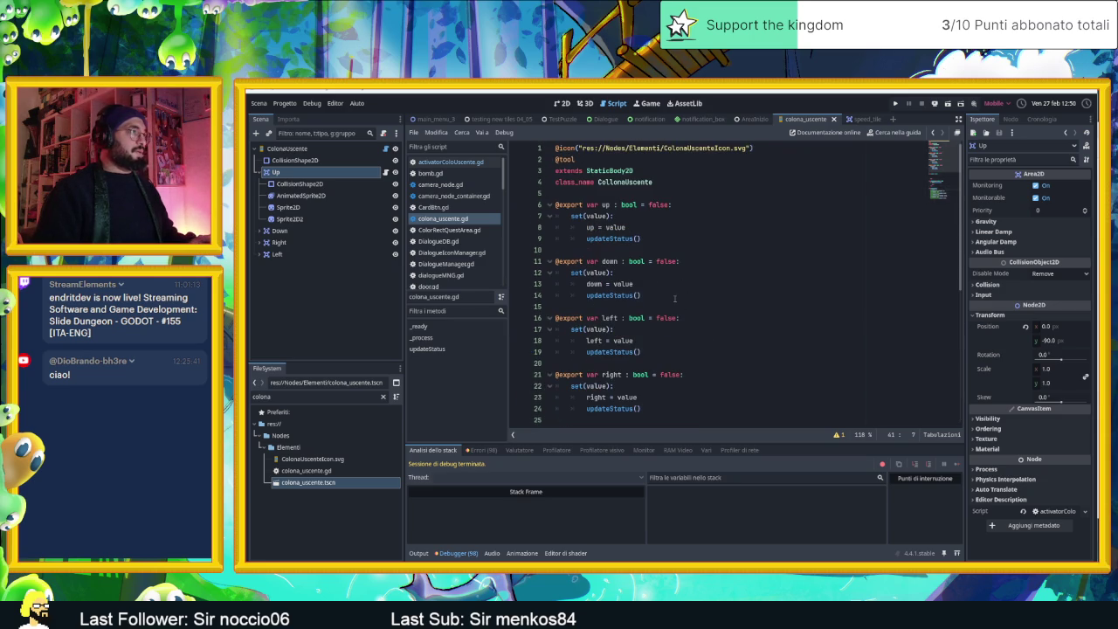
scroll(675, 300, "down", 1)
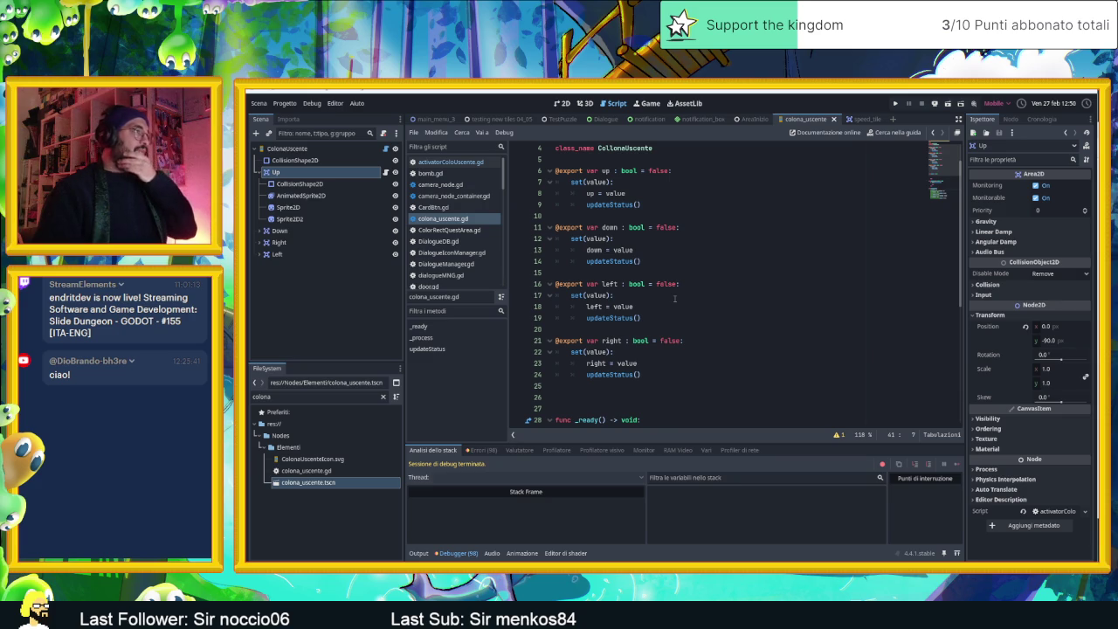
scroll(674, 299, "down", 3)
scroll(674, 299, "up", 2)
scroll(674, 299, "down", 6)
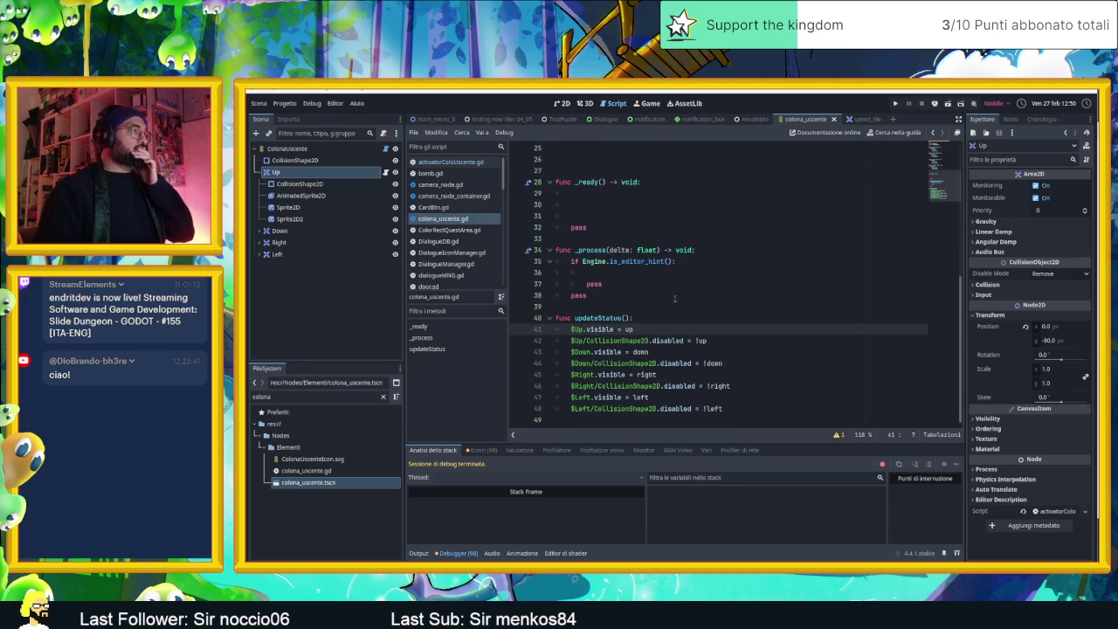
scroll(674, 300, "up", 1)
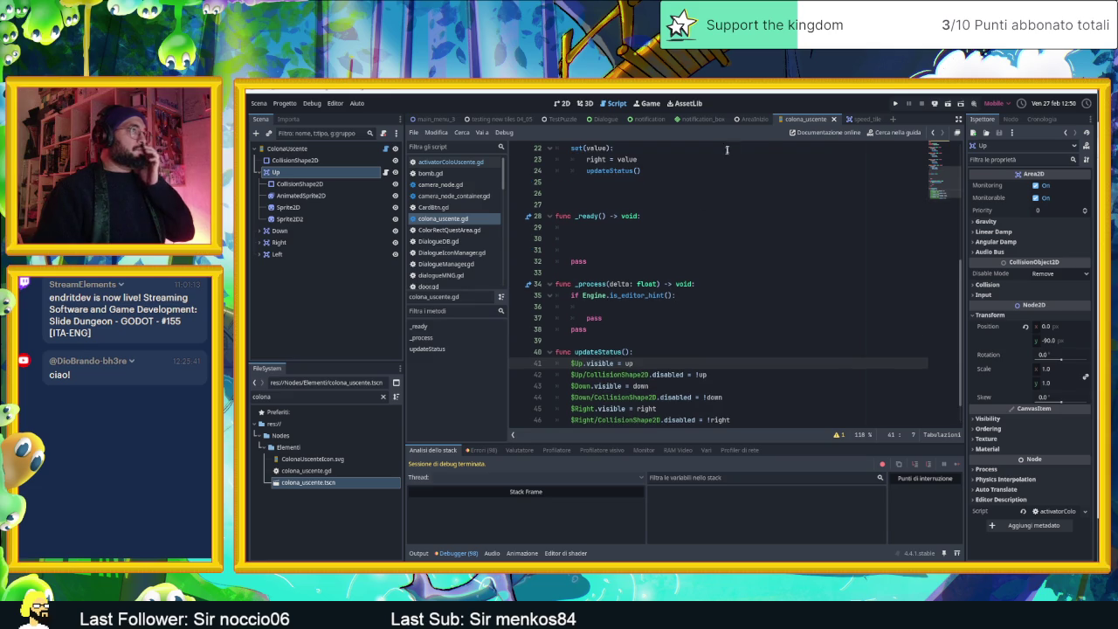
left_click(752, 119)
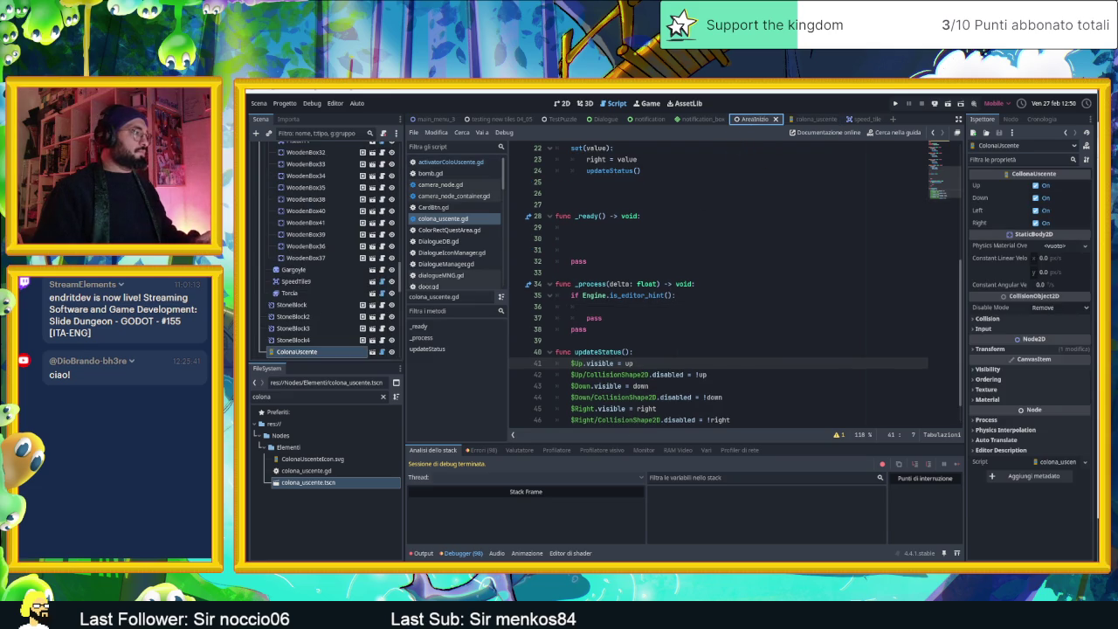
Step: Show the Output panel listing repeated 'Node not found: "Up"' and invalid 'visible' errors
left_click(422, 553)
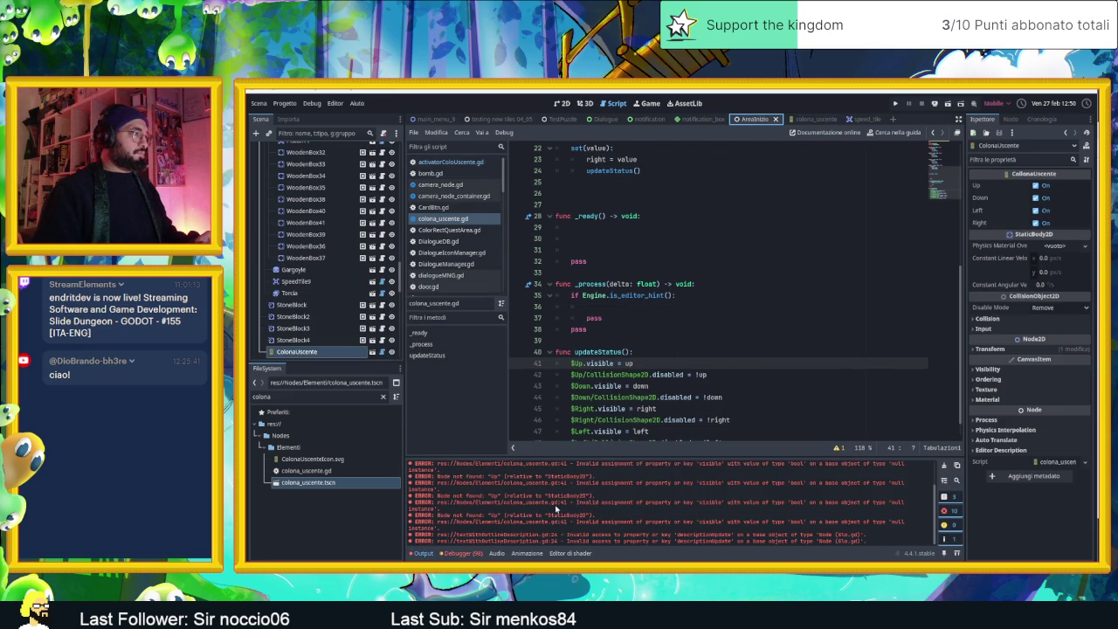
scroll(556, 509, "up", 1)
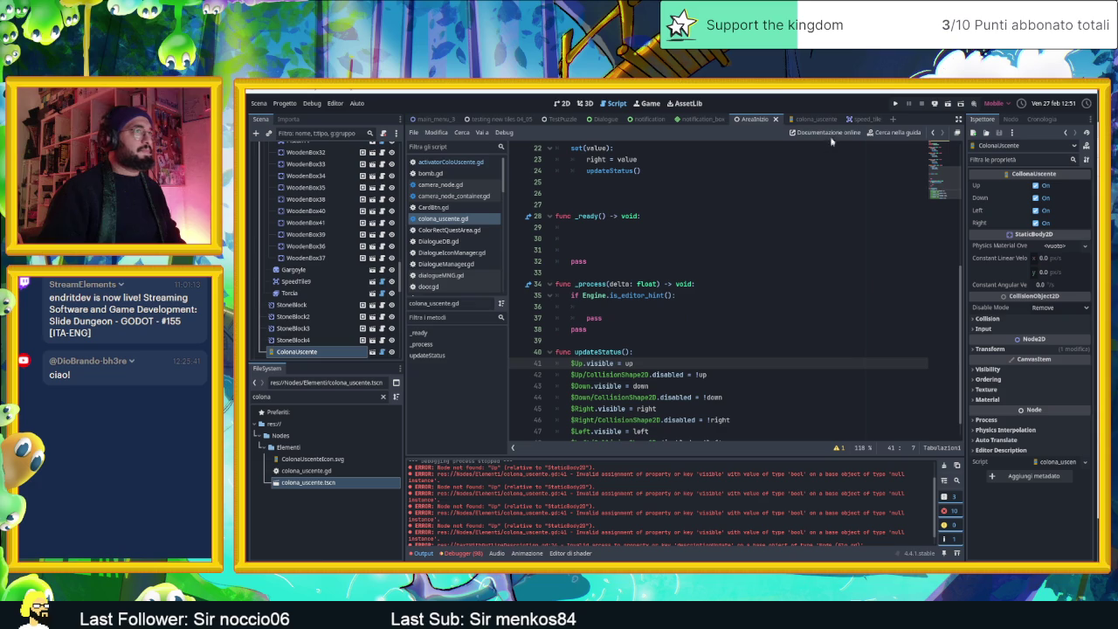
Step: Open colona_uscente, check the Up pad's Visibility properties, review updateStatus, and view the 2D editor
left_click(812, 120)
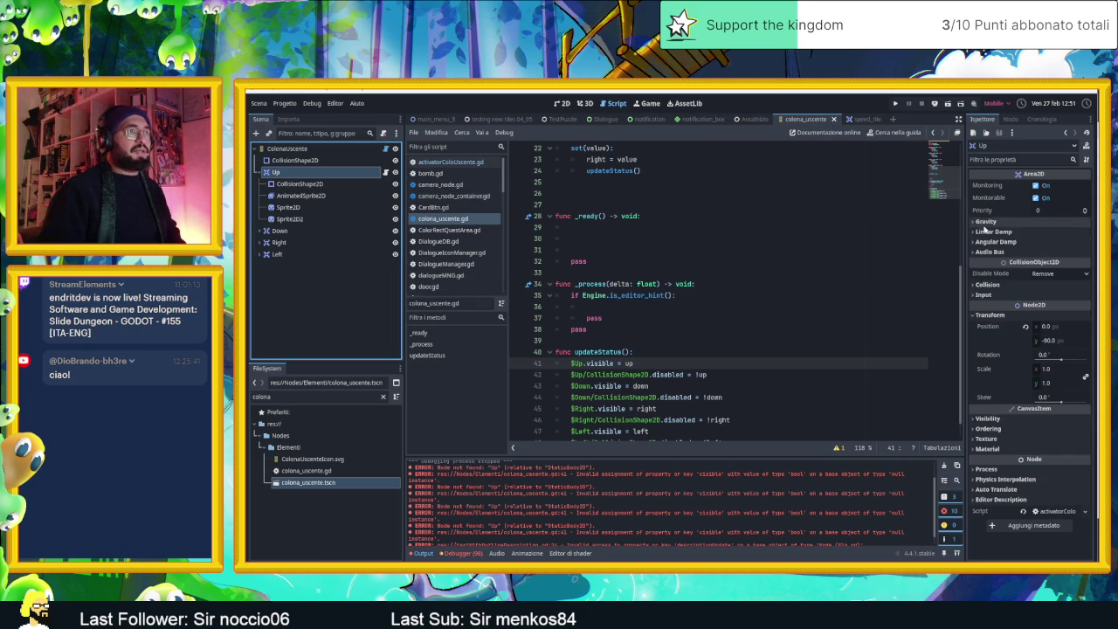
left_click(982, 418)
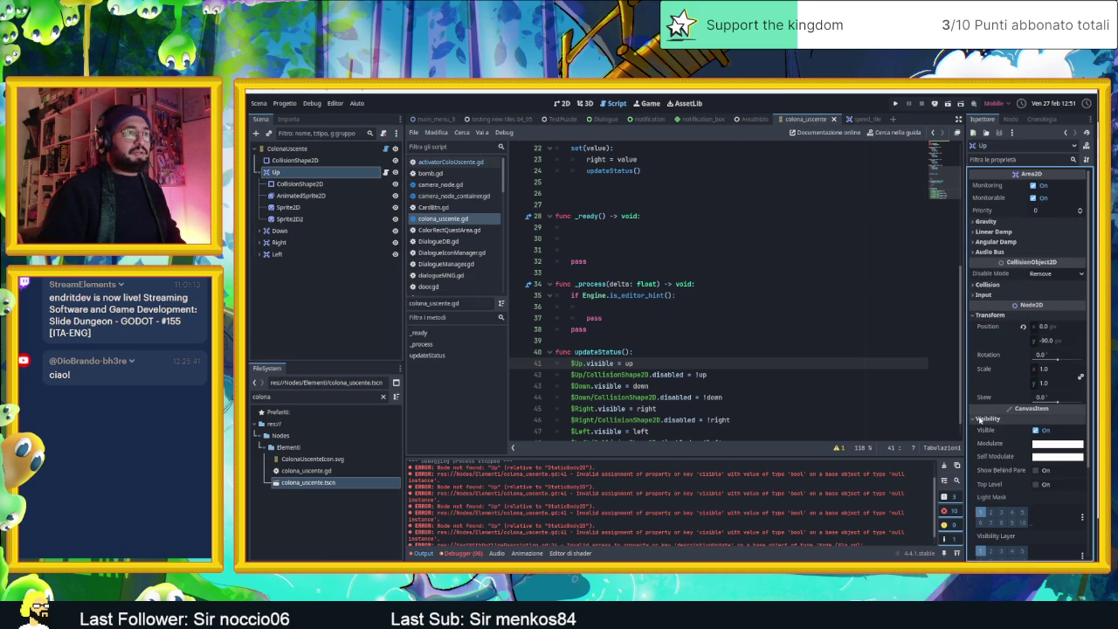
left_click(981, 419)
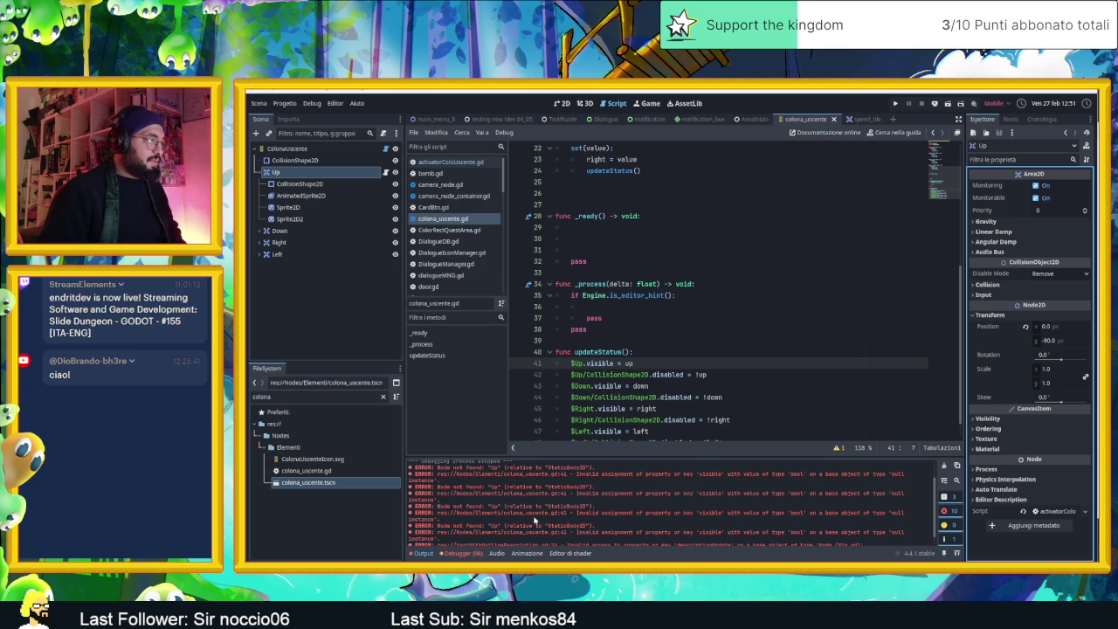
scroll(577, 529, "down", 1)
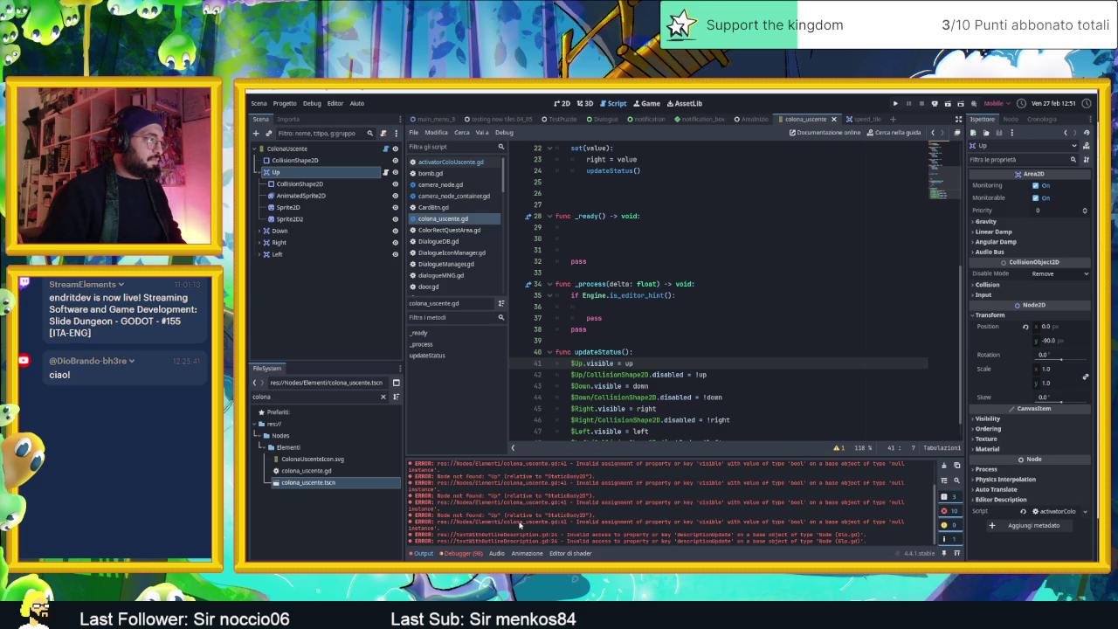
scroll(590, 363, "up", 7)
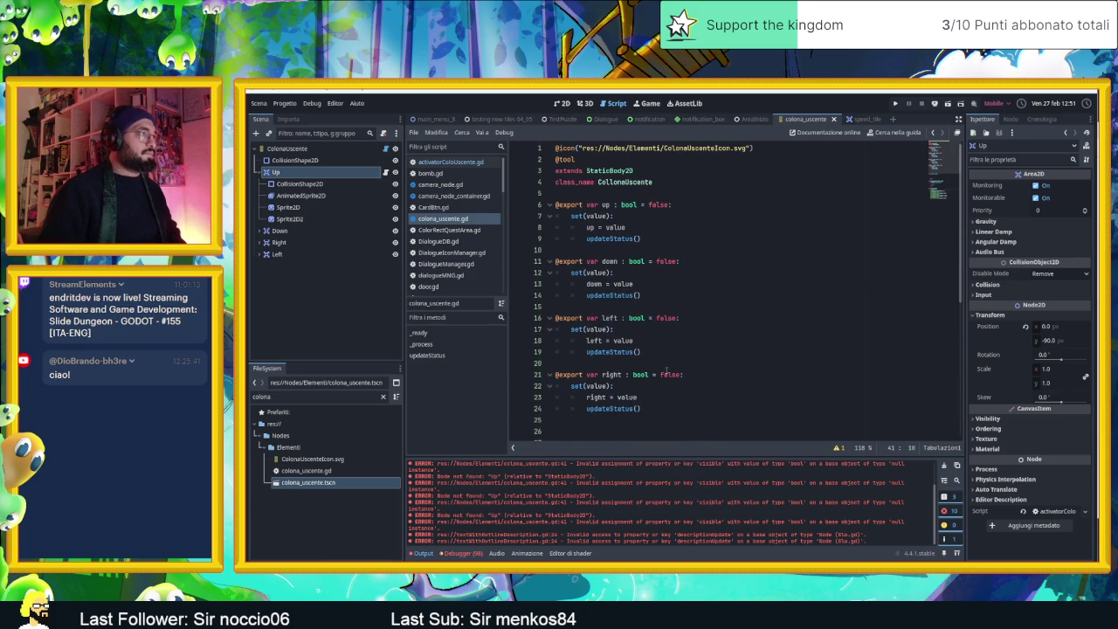
scroll(667, 371, "down", 4)
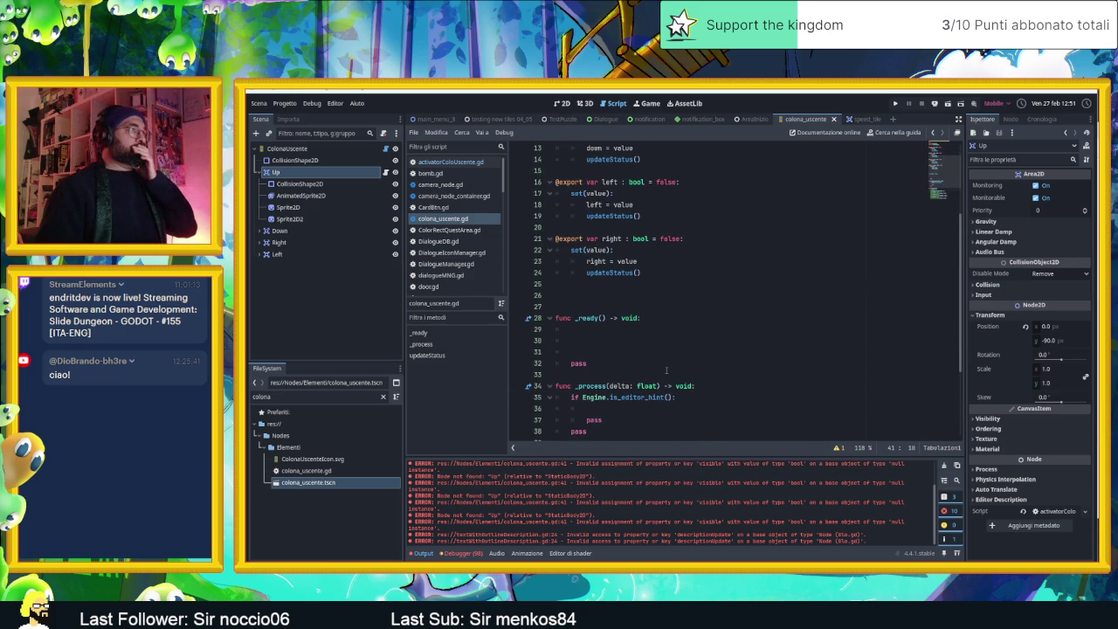
scroll(666, 371, "down", 4)
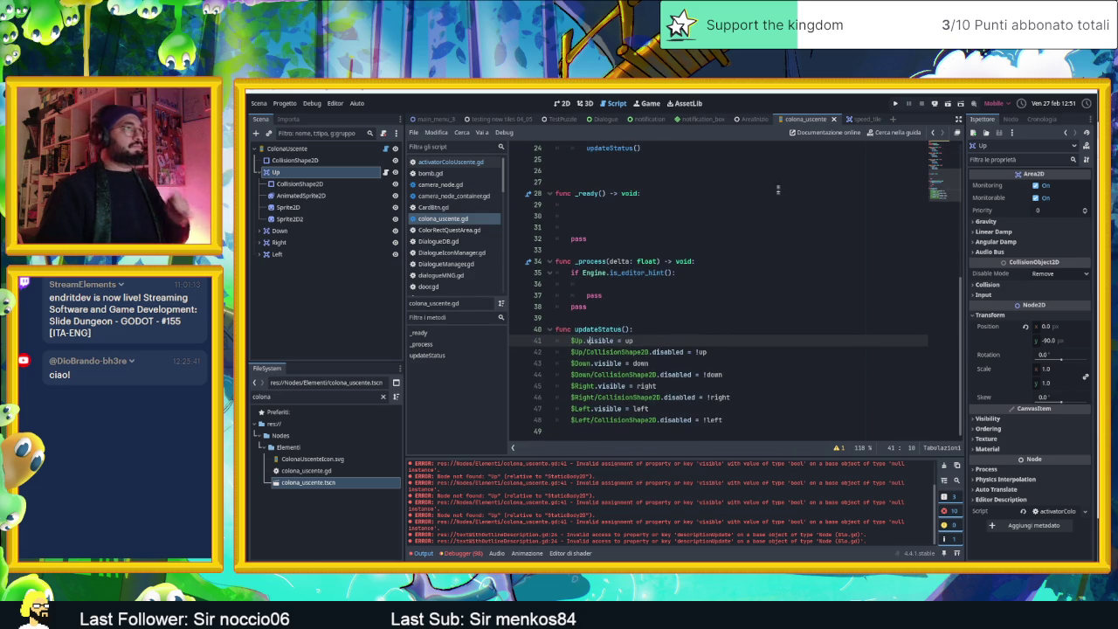
left_click(563, 103)
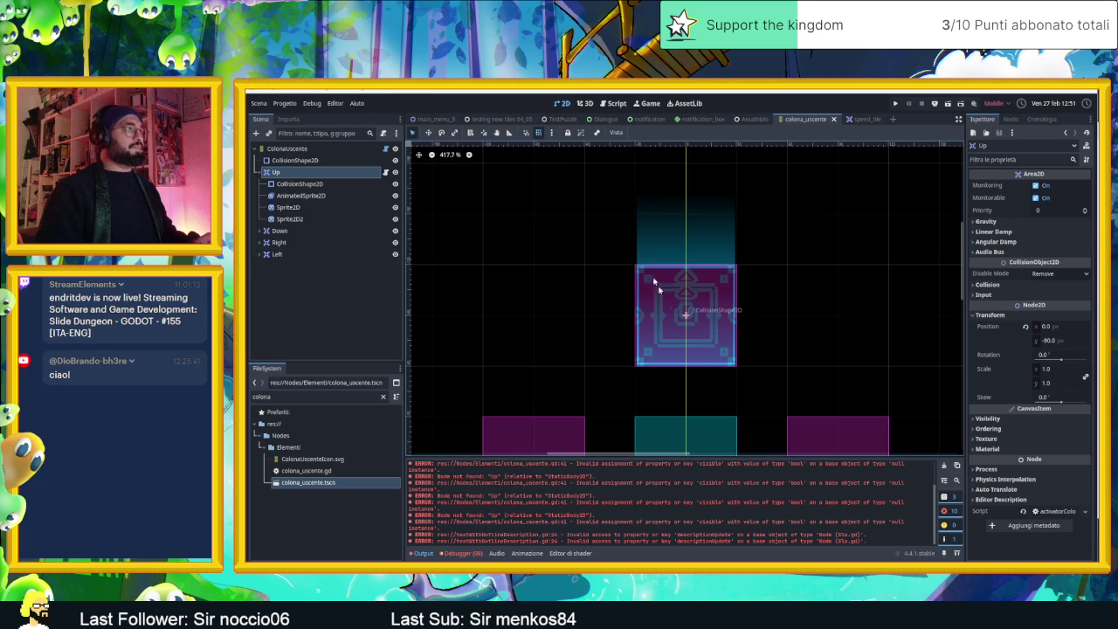
Step: In AreaInizio, toggle the column's Up, Down, Left and Right flags, clear the output, and save
left_click(752, 119)
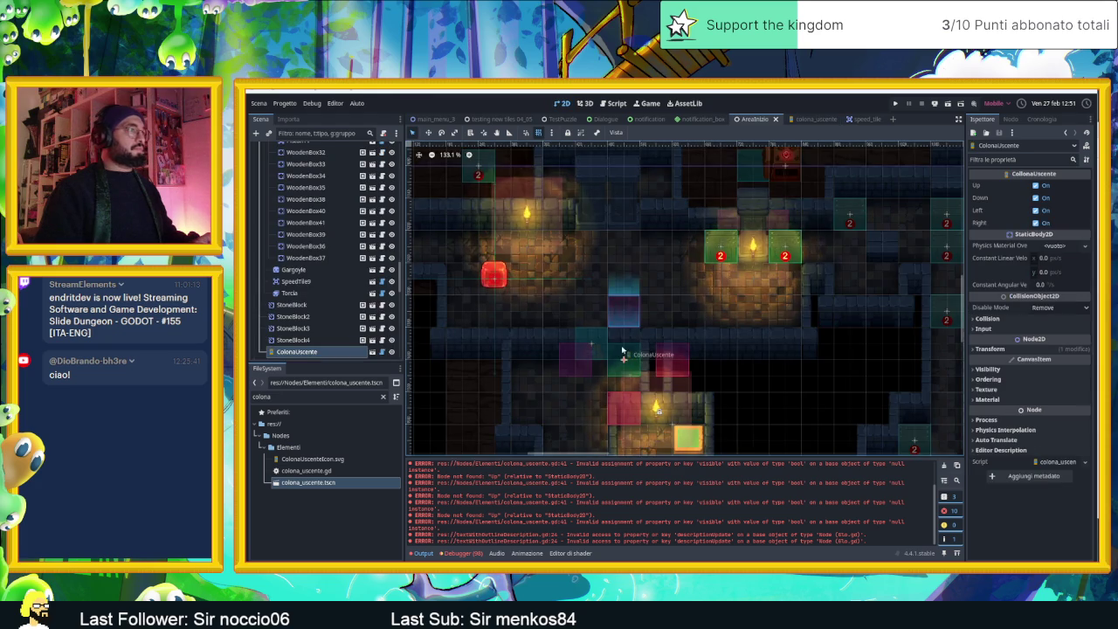
left_click(1036, 185)
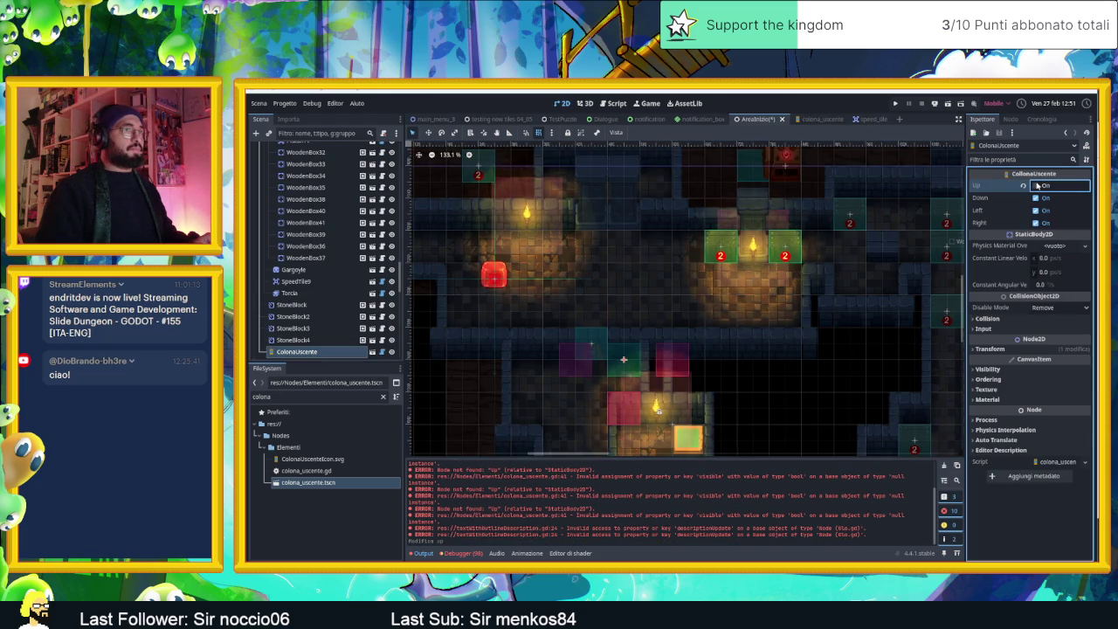
left_click(1036, 198)
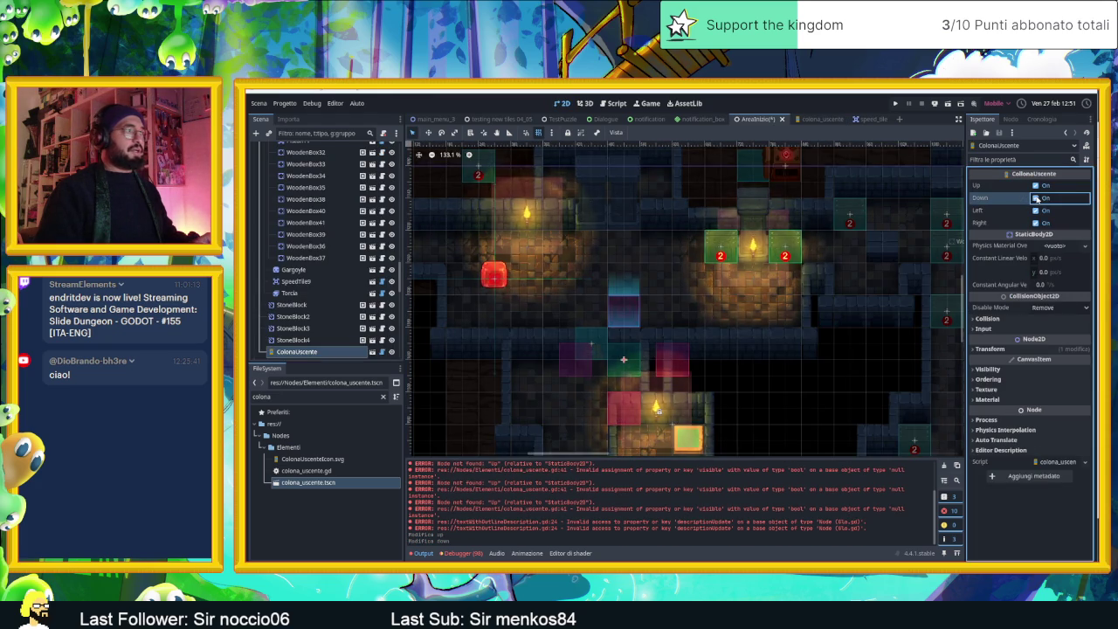
left_click(1036, 211)
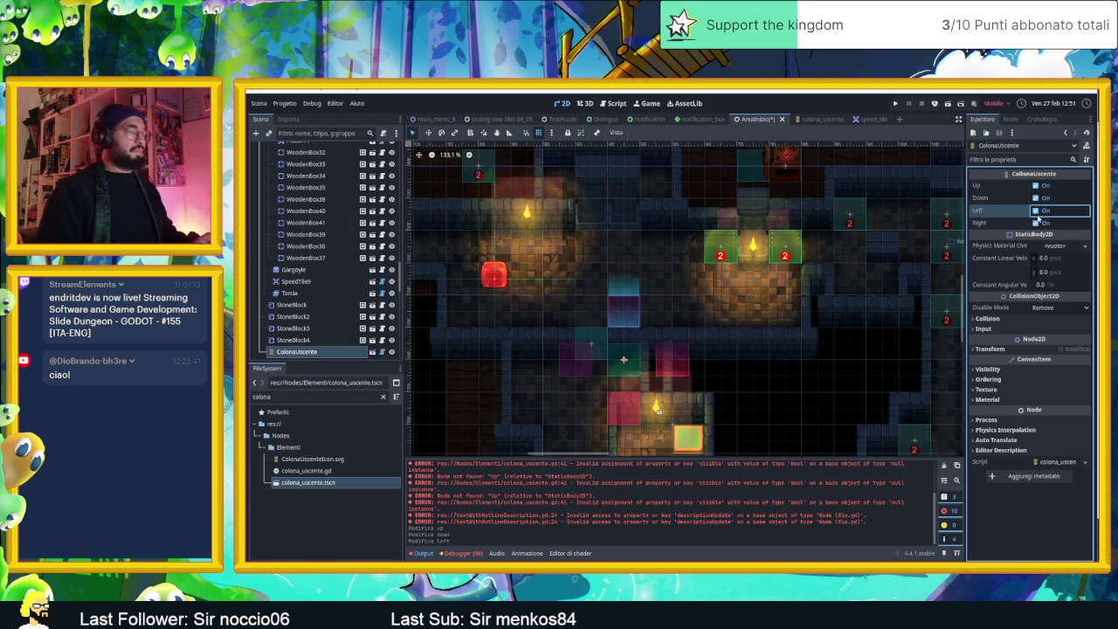
left_click(1036, 222)
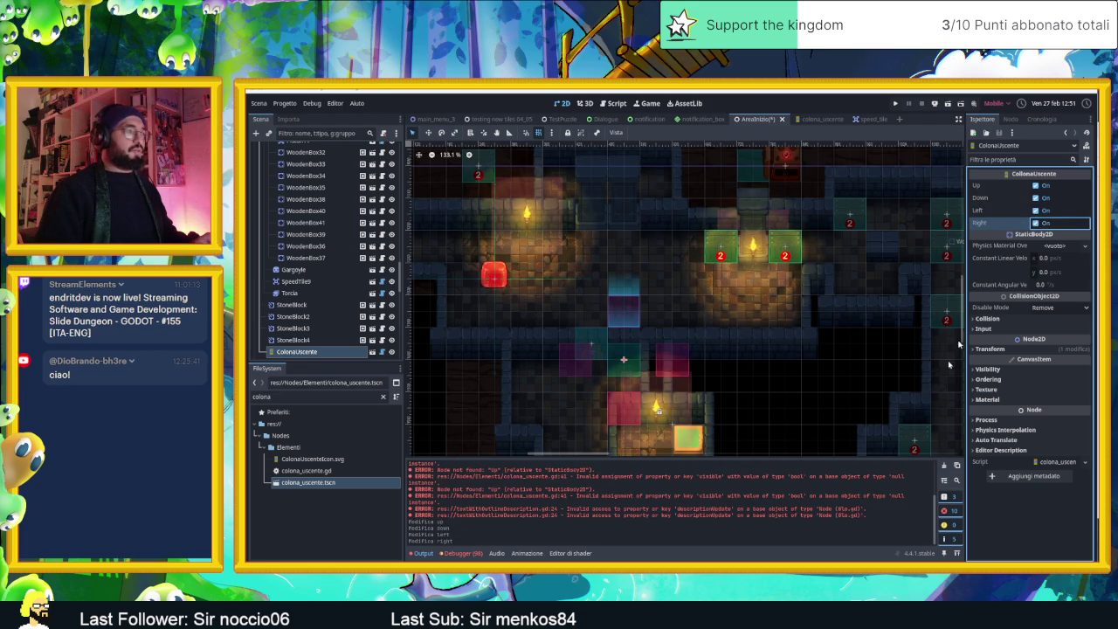
left_click(944, 466)
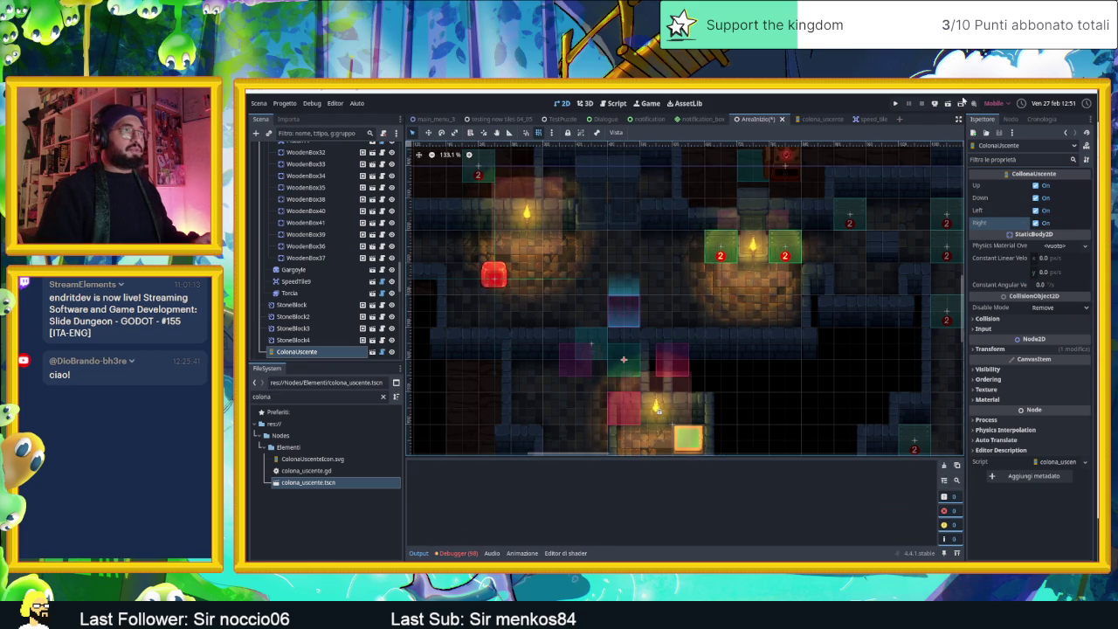
key("ctrl+s")
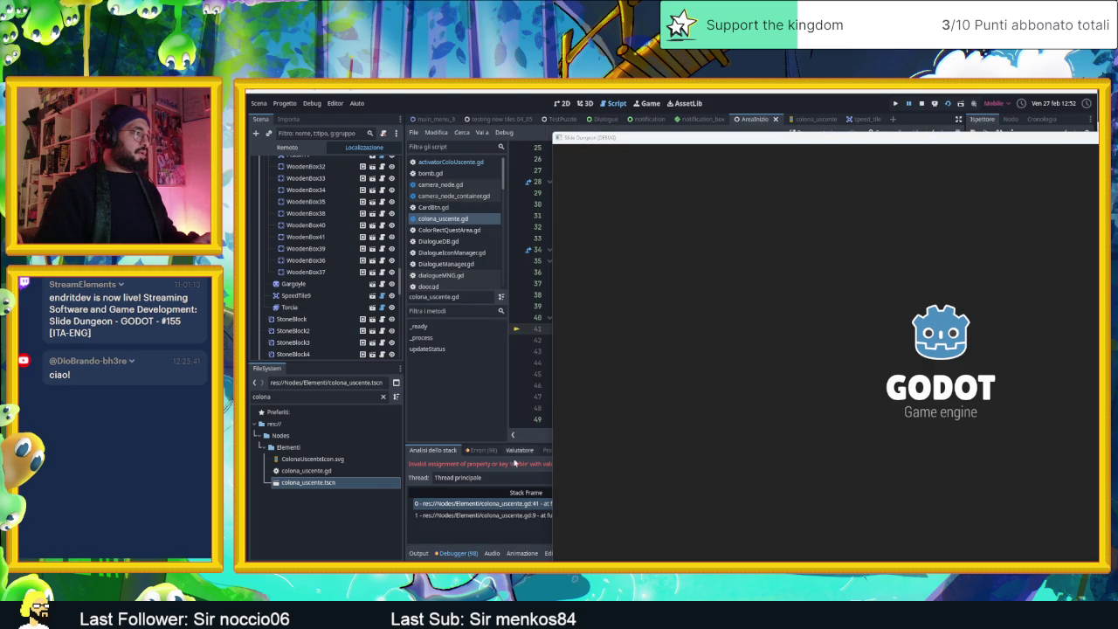
Step: Move the game window aside, review the invalid 'visible' error in colona_uscente.gd, then stop the game
left_click_drag(754, 140, 1019, 140)
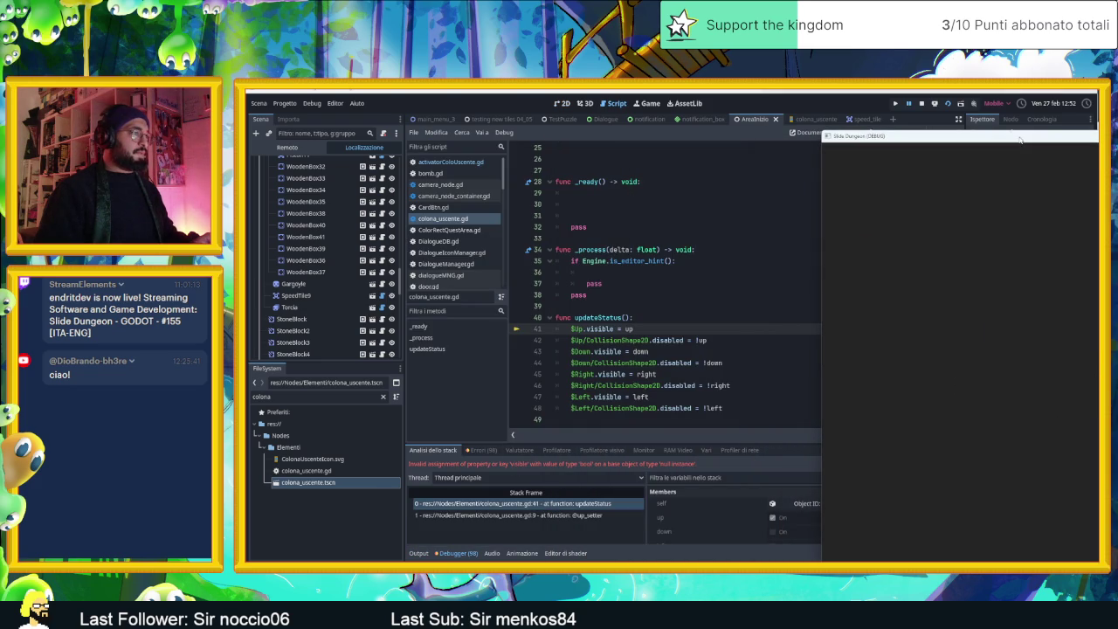
left_click_drag(1019, 140, 992, 139)
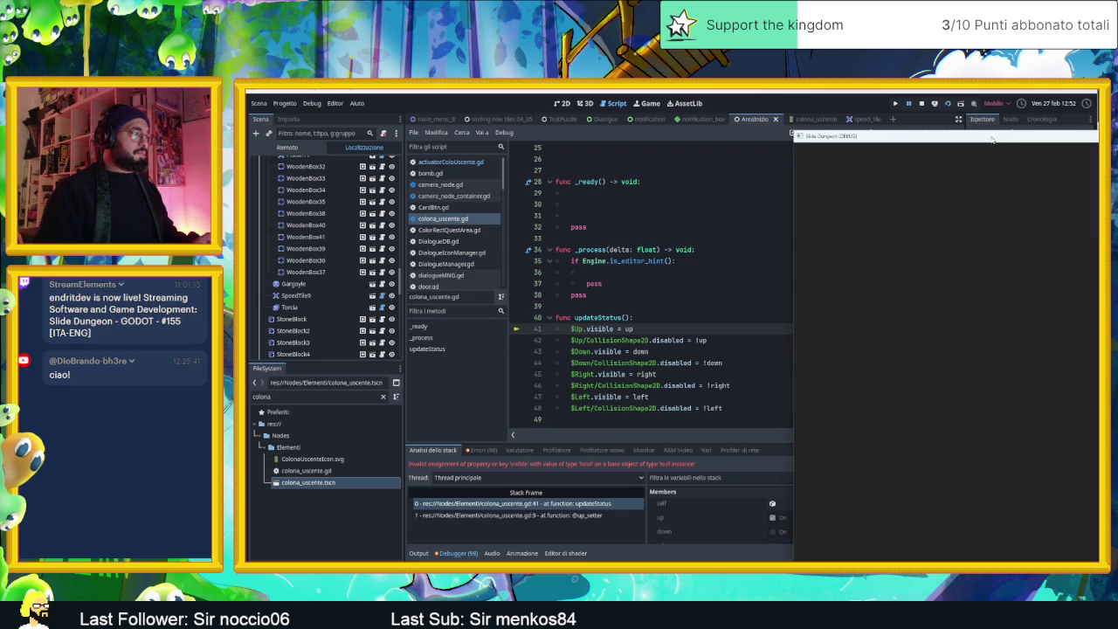
scroll(636, 264, "up", 8)
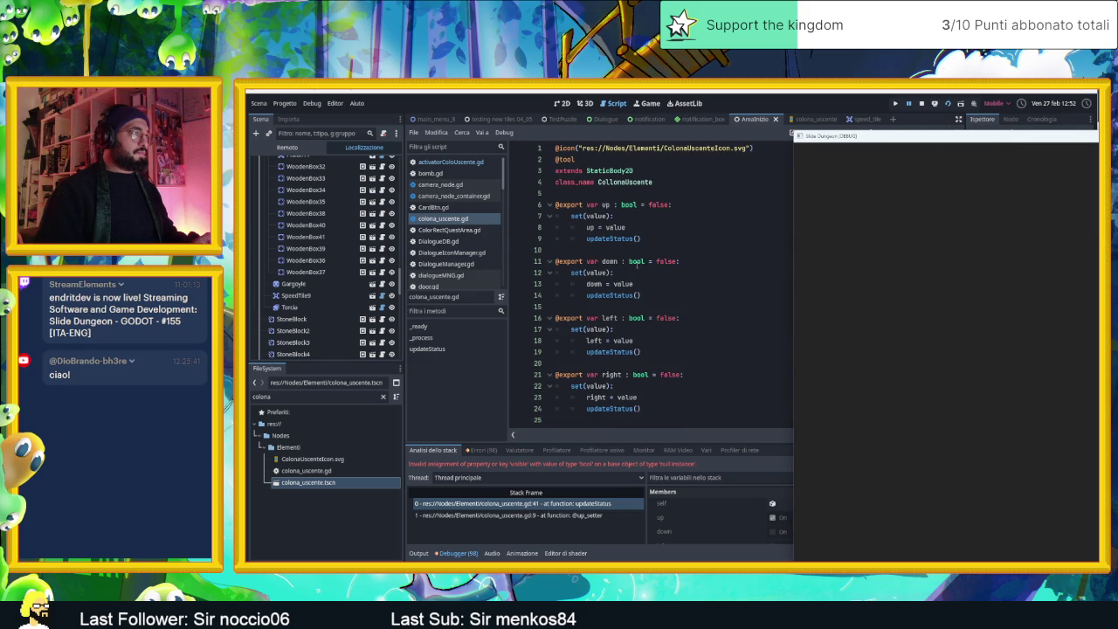
scroll(636, 265, "down", 4)
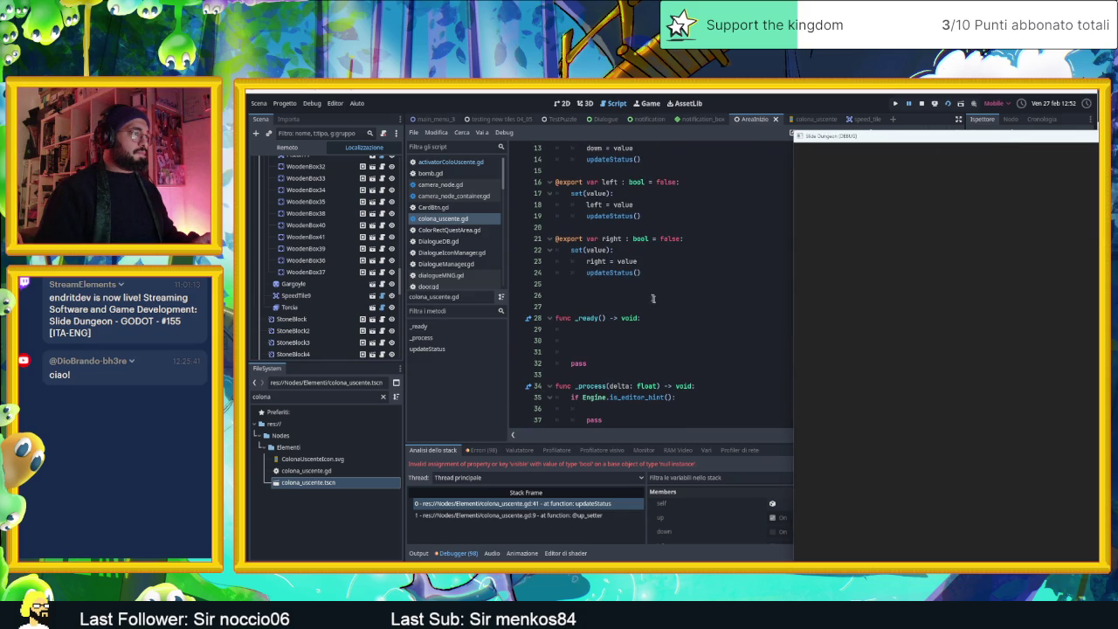
scroll(698, 301, "up", 4)
scroll(696, 297, "down", 2)
scroll(696, 297, "up", 2)
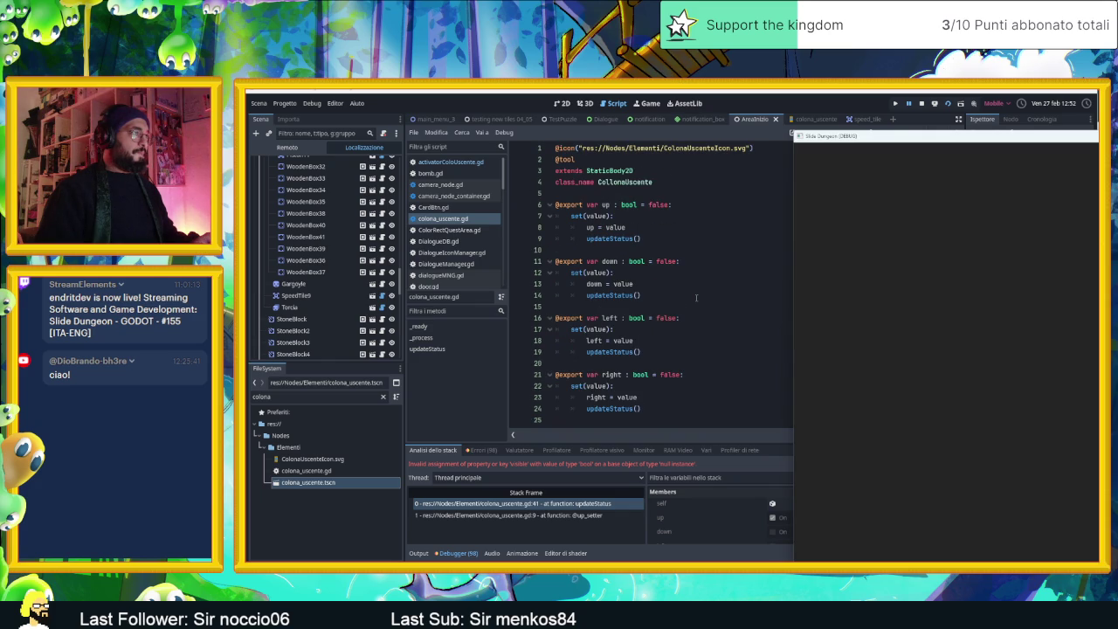
scroll(696, 298, "down", 5)
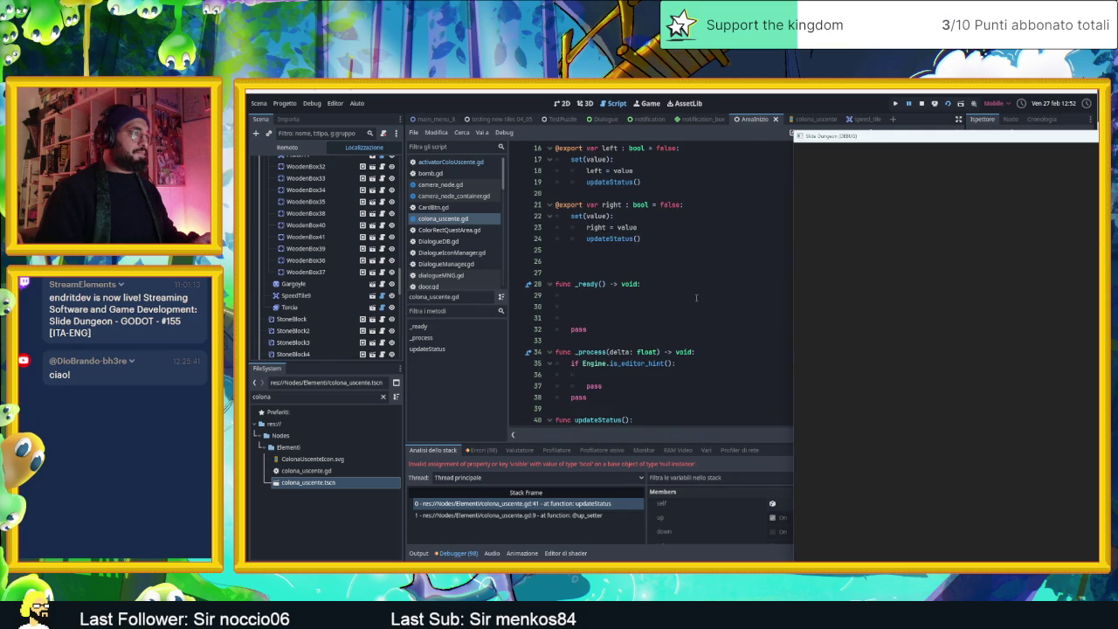
scroll(696, 298, "down", 2)
scroll(690, 302, "up", 4)
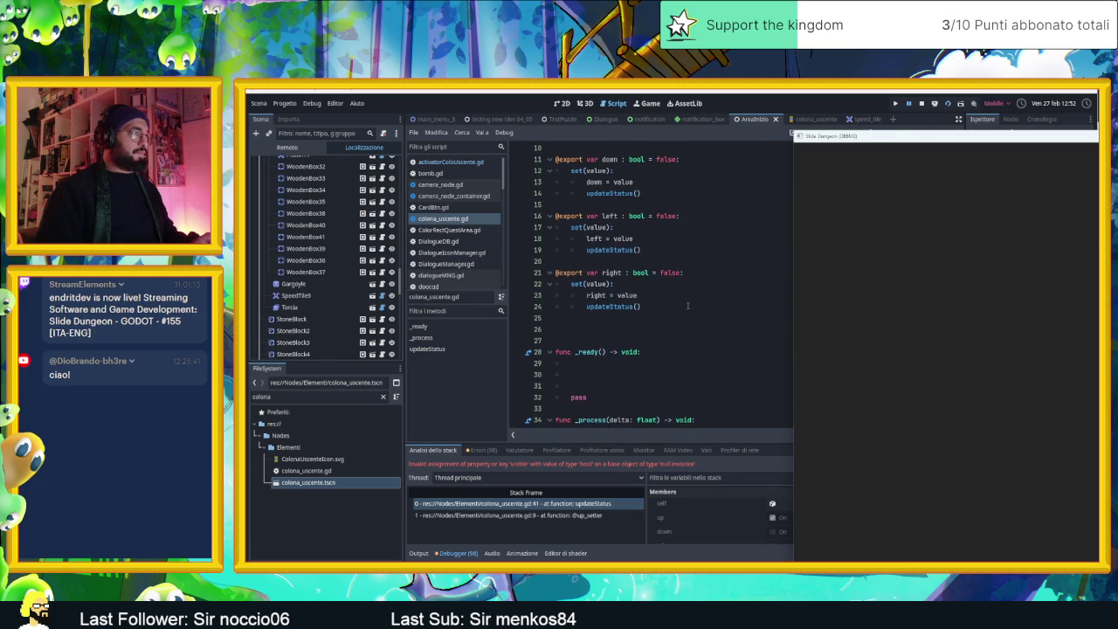
scroll(687, 306, "down", 1)
scroll(687, 305, "down", 2)
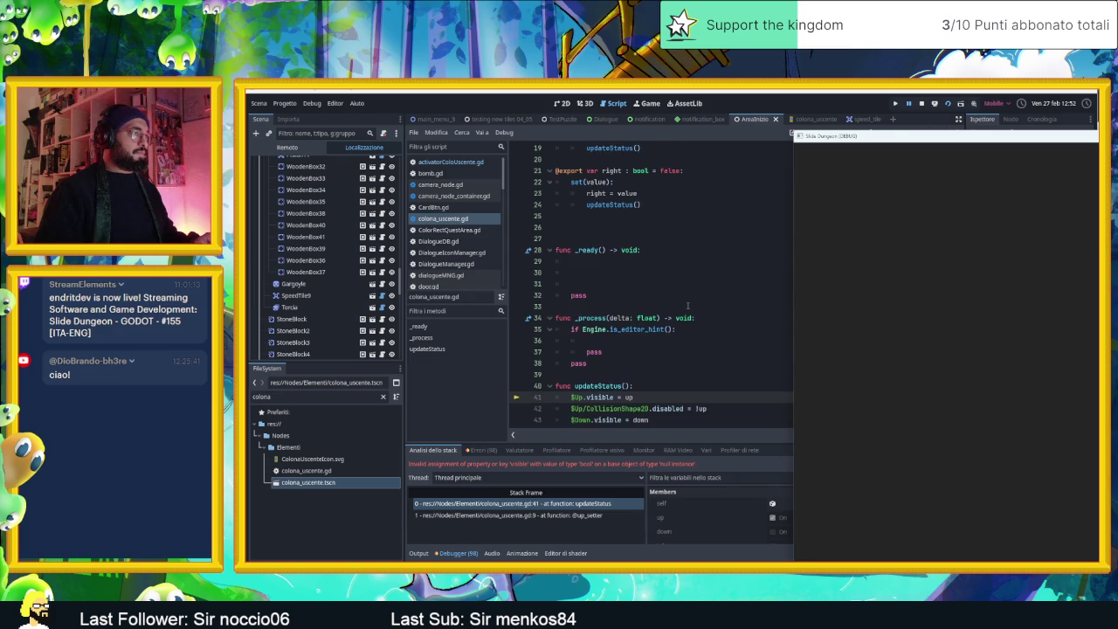
scroll(688, 305, "up", 2)
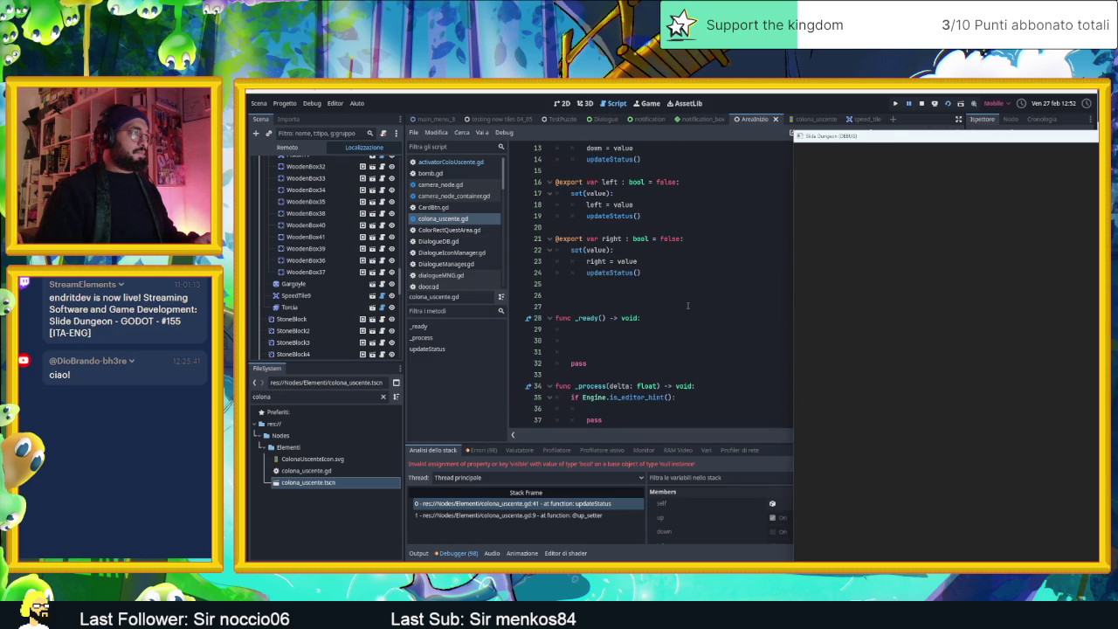
scroll(688, 306, "down", 4)
scroll(687, 305, "up", 4)
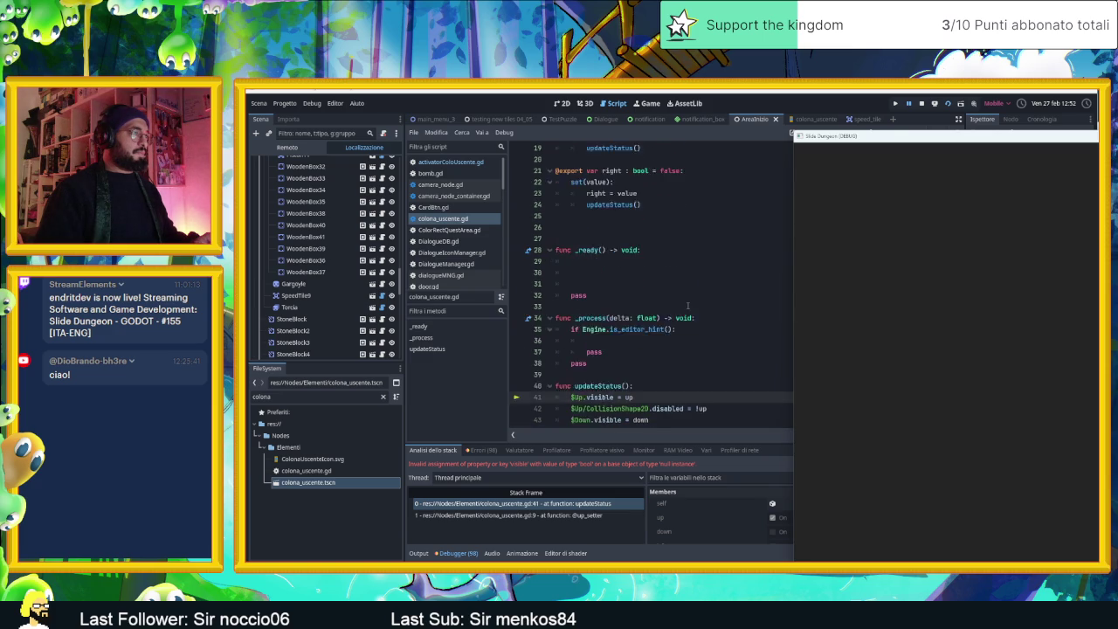
left_click(920, 105)
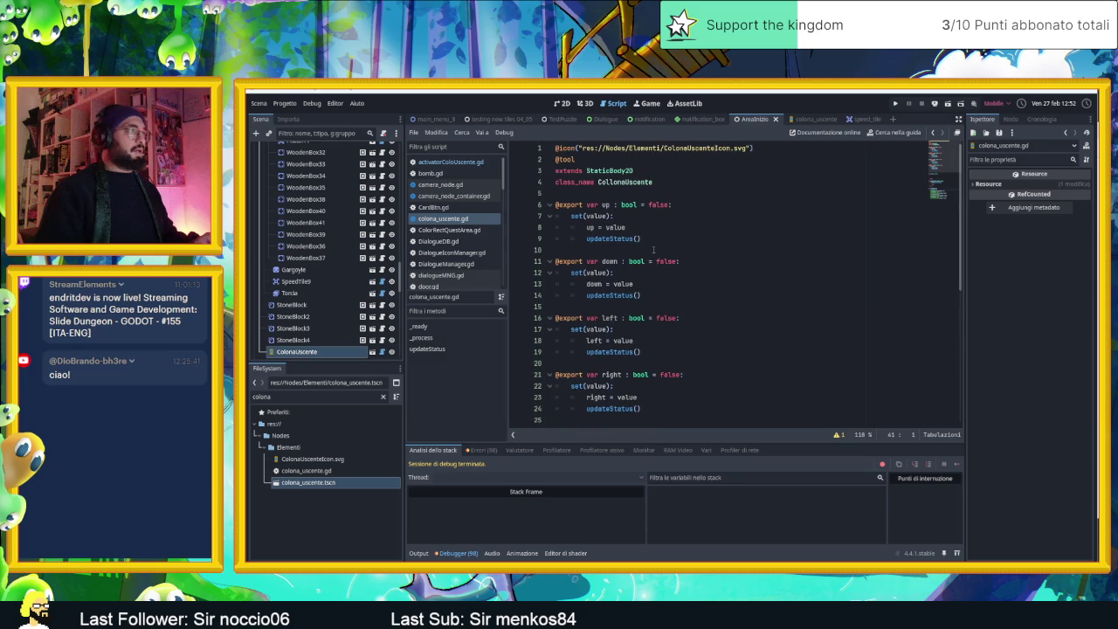
Step: Wrap the up setter's updateStatus() in 'if Engine.is_editor_hint():' and save the script
left_click(636, 229)
key("Return")
type("if ")
type("E")
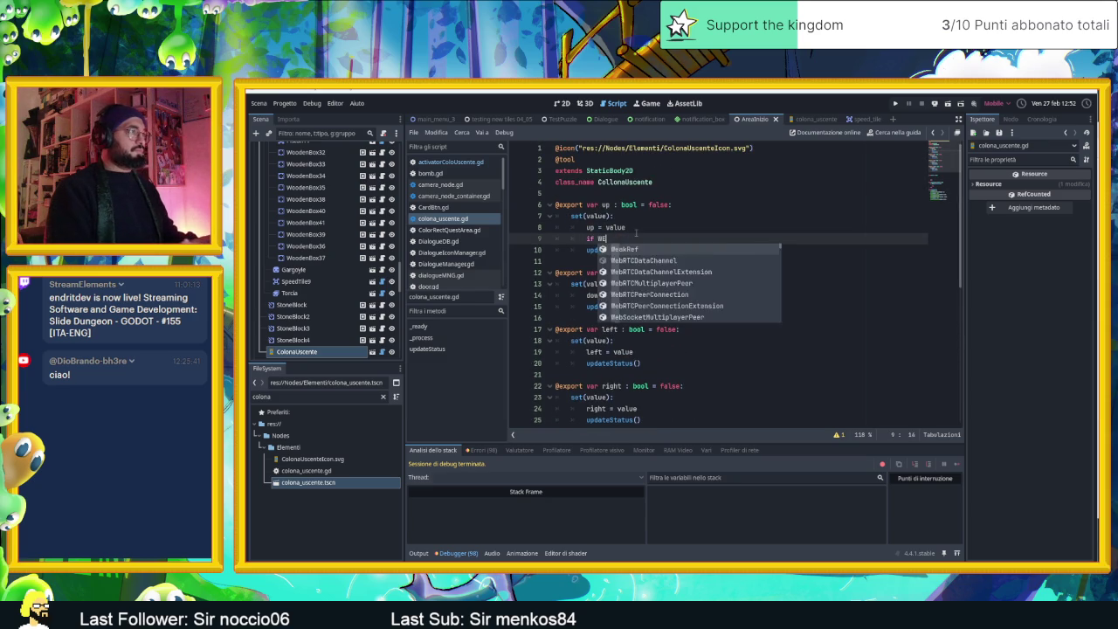
type("ngie")
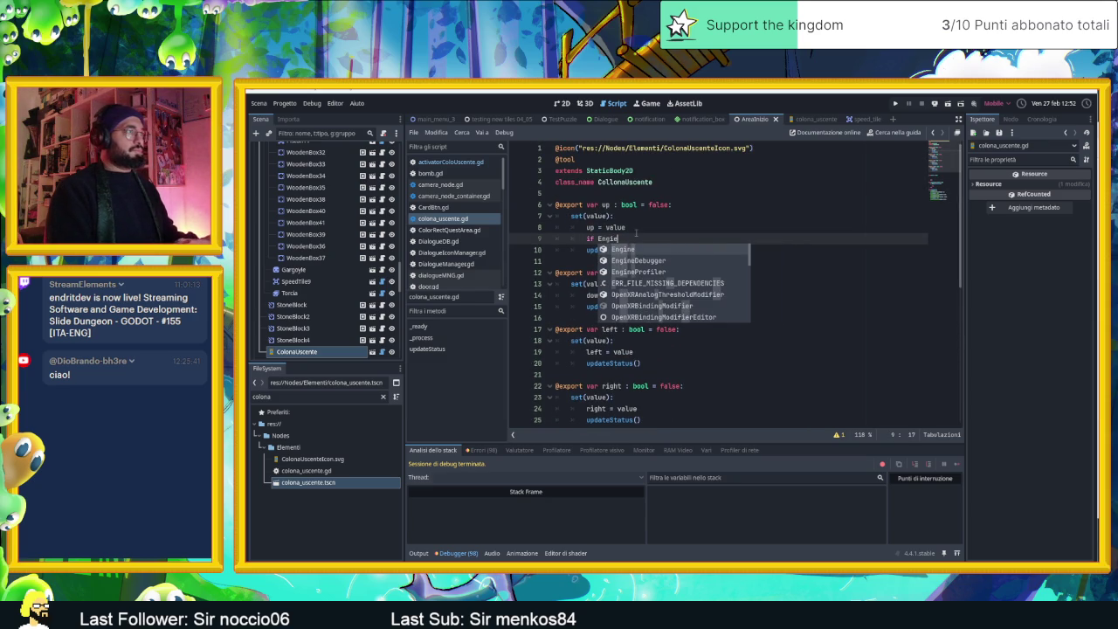
key("Return")
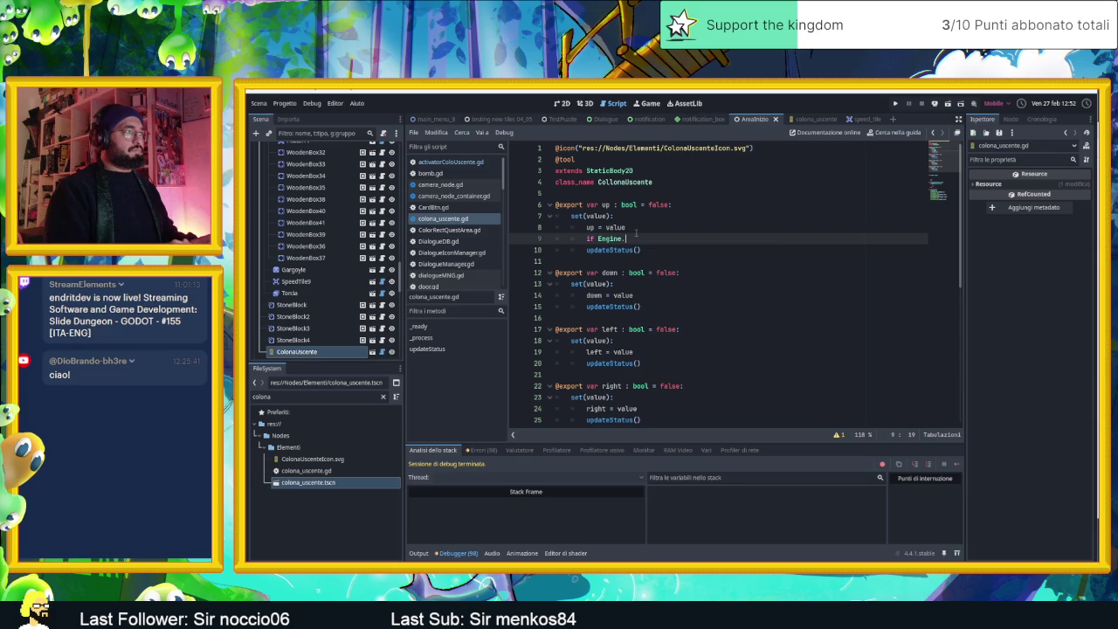
type("ed")
key("Return")
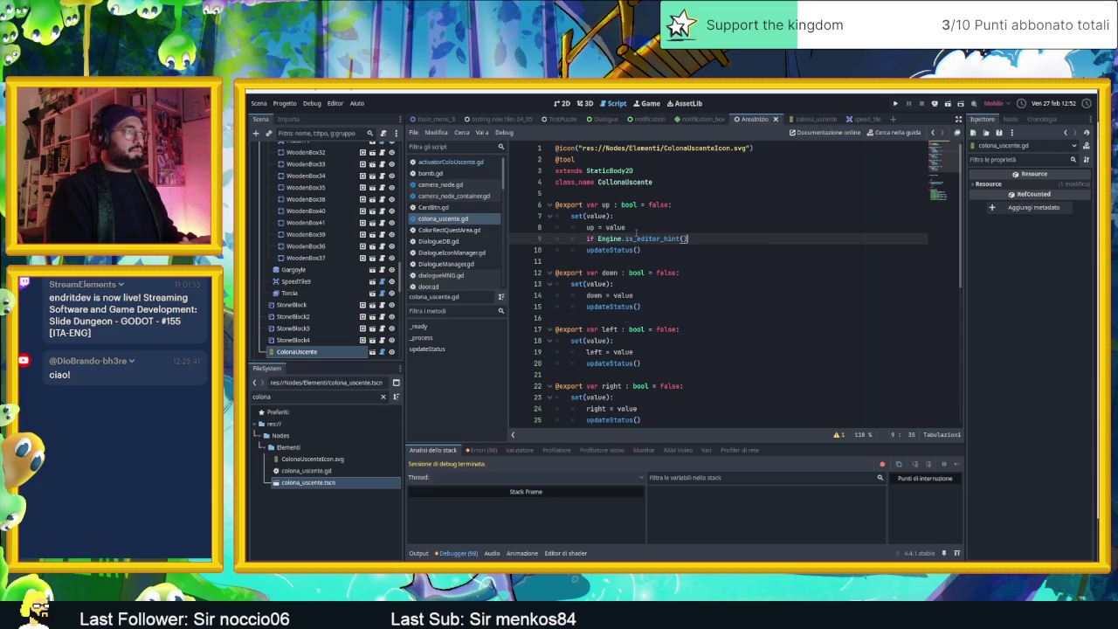
type(":")
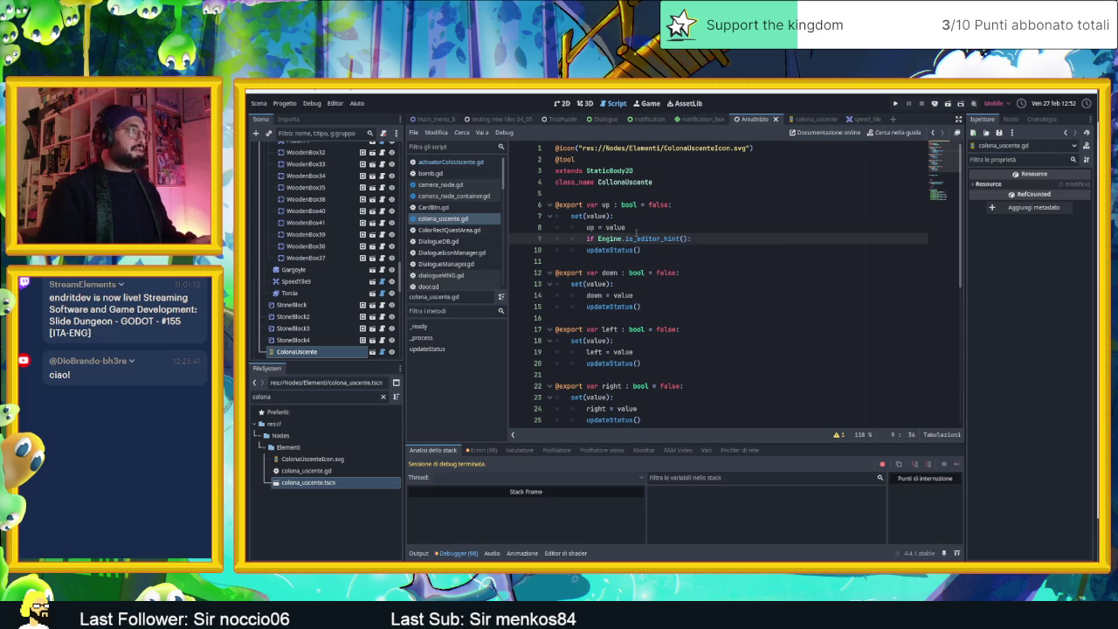
key("Down")
key("Home")
key("Tab")
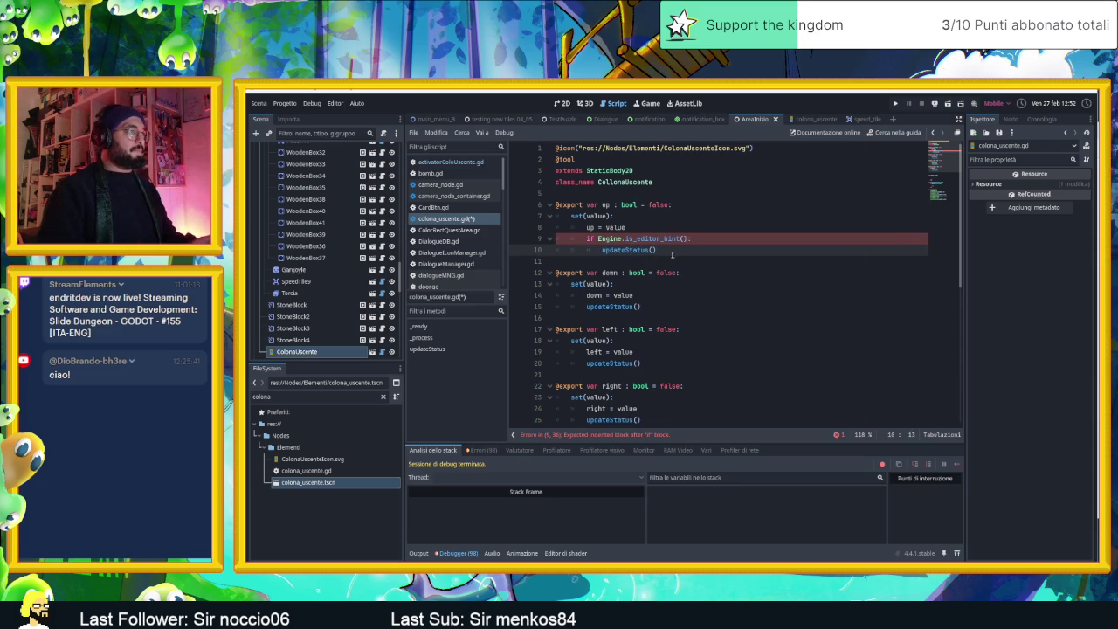
key("ctrl+s")
Step: Paste the same condition block over updateStatus() in the down, left and right setters, and save
left_click_drag(679, 253, 507, 241)
key("ctrl+c")
left_click_drag(662, 307, 526, 310)
key("ctrl+v")
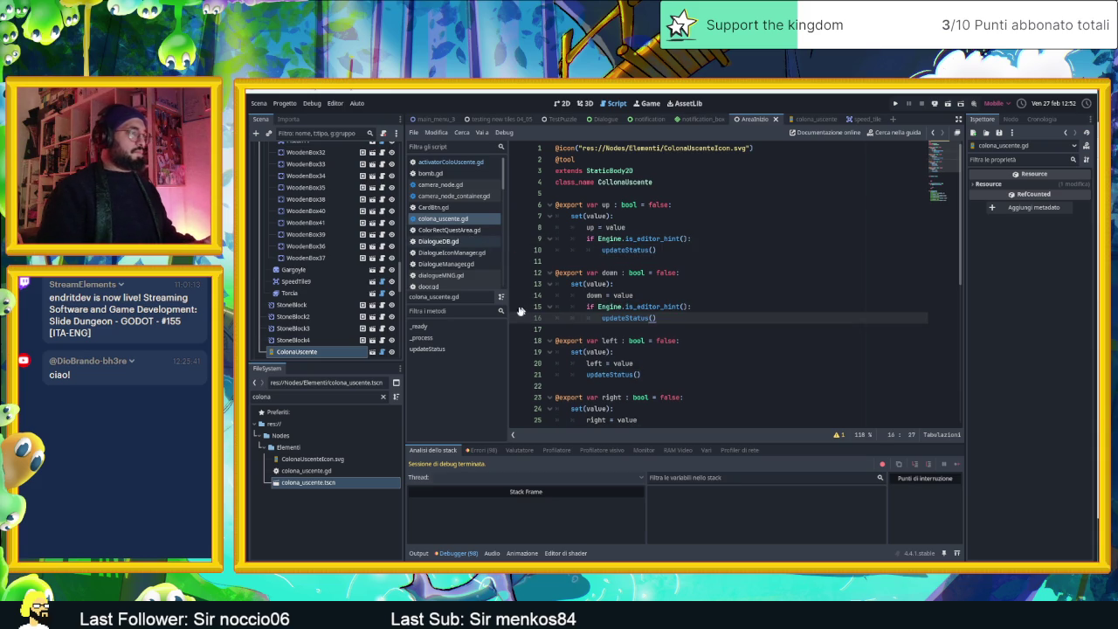
left_click_drag(643, 374, 534, 377)
key("ctrl+v")
scroll(612, 355, "down", 3)
left_click_drag(644, 344, 522, 346)
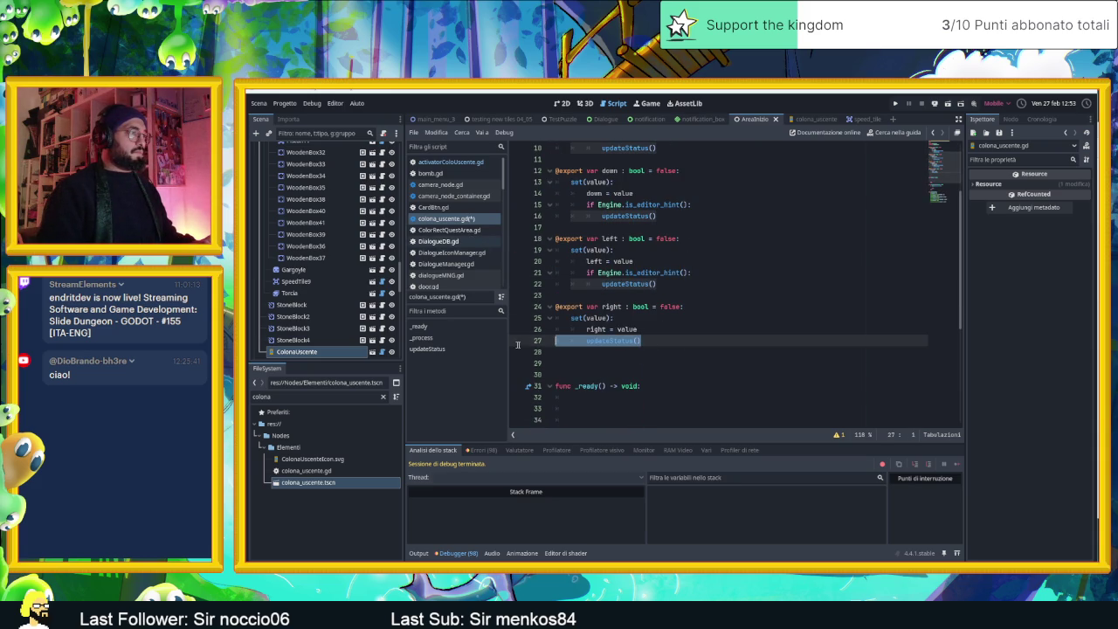
key("ctrl+v")
key("ctrl+s")
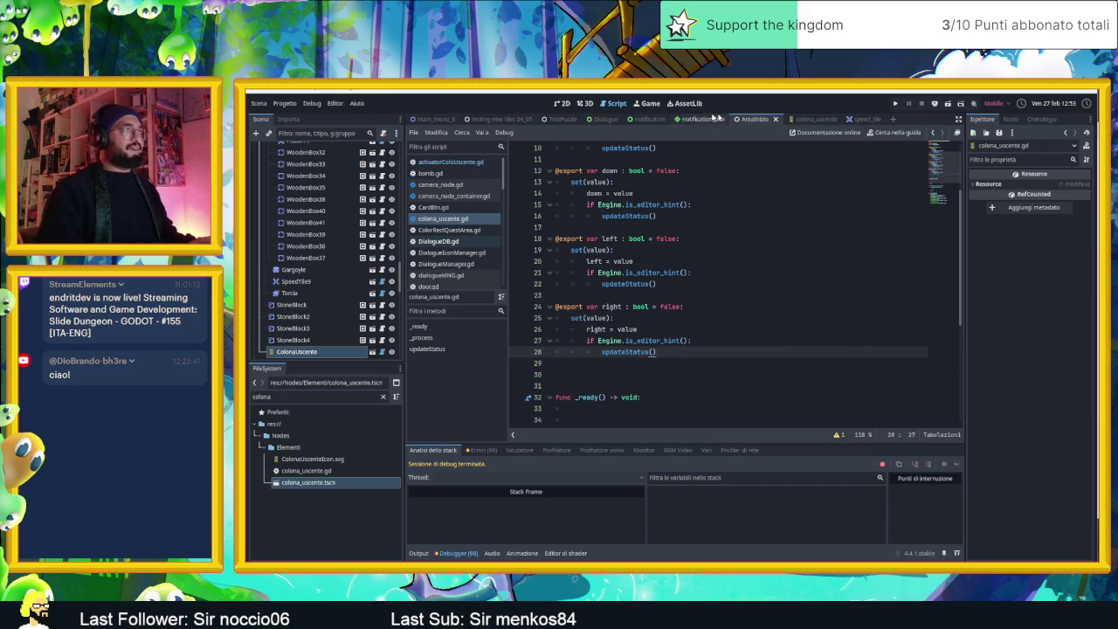
left_click(563, 103)
Step: Clear the error list in the debugger panel
left_click(450, 552)
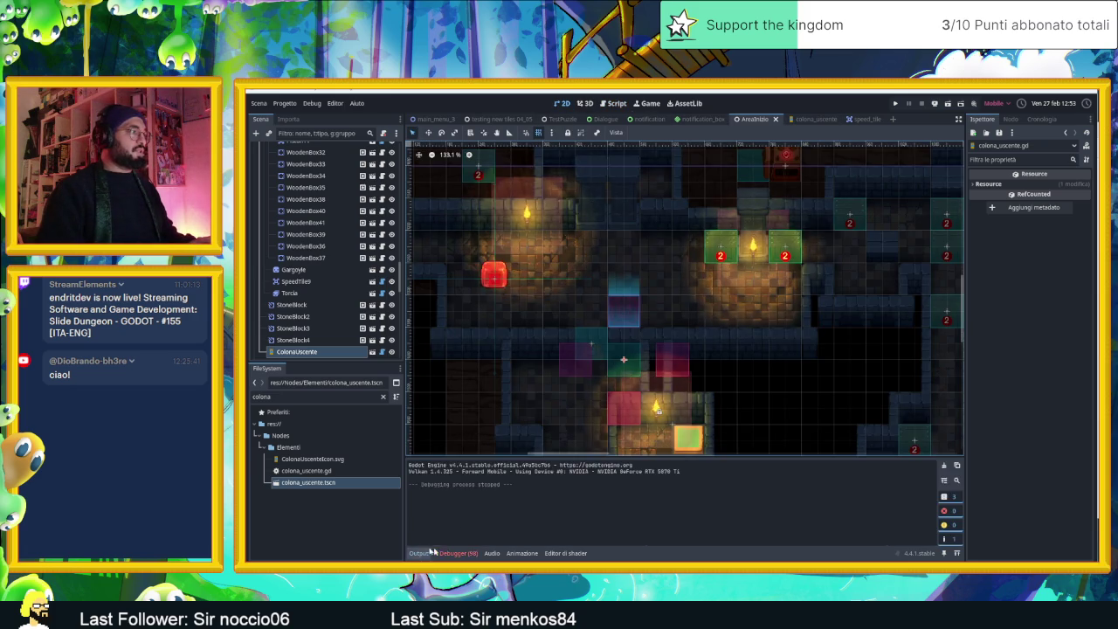
left_click(455, 553)
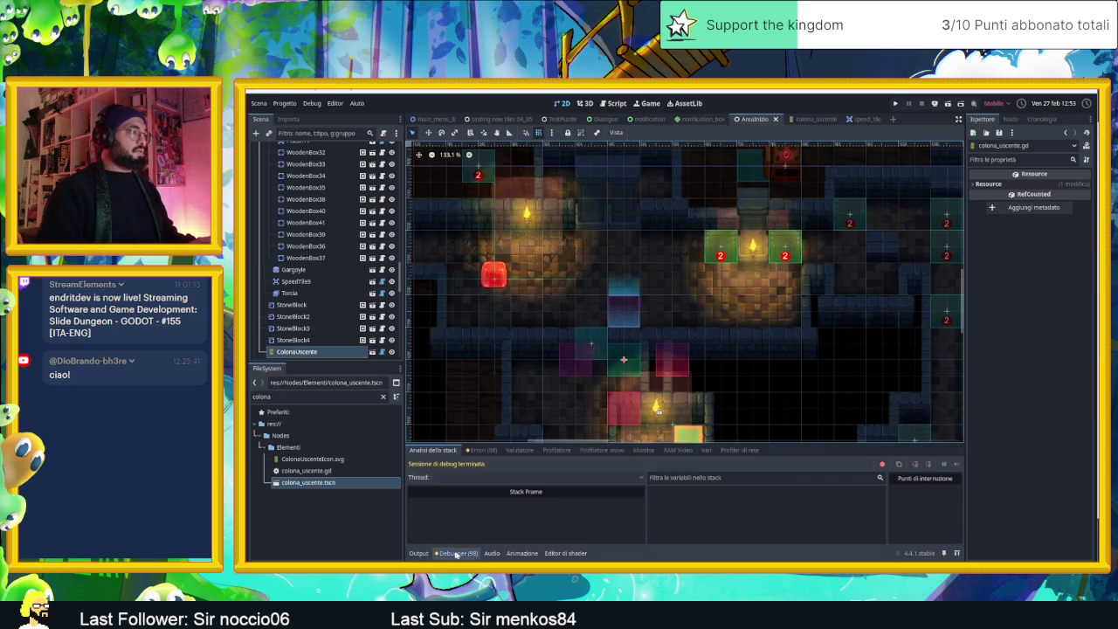
left_click(483, 449)
scroll(572, 515, "down", 5)
scroll(572, 522, "down", 10)
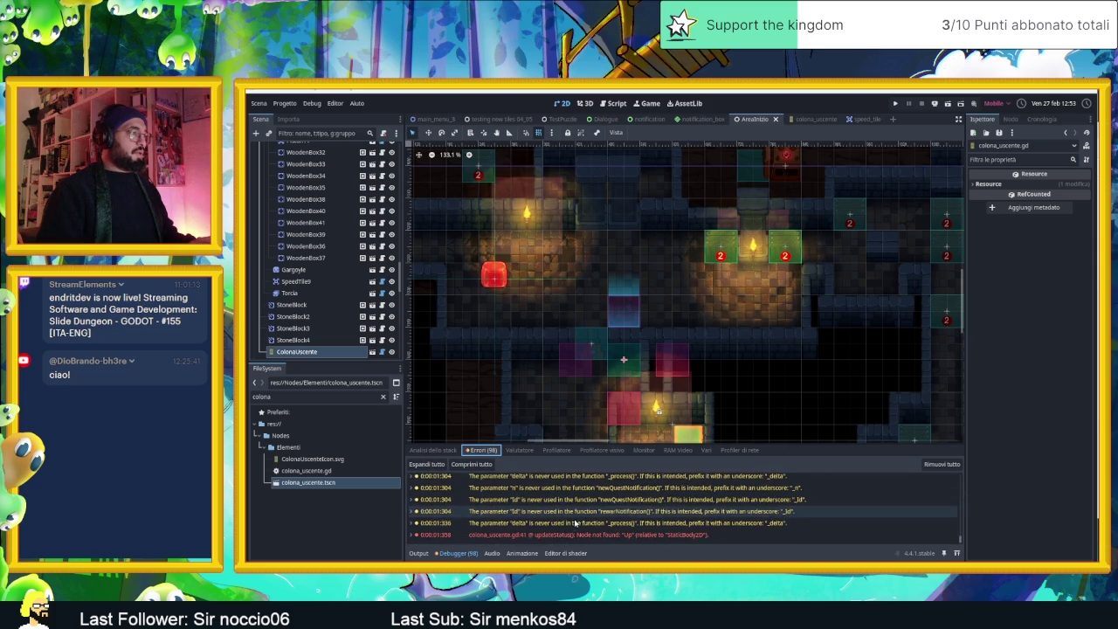
left_click(940, 464)
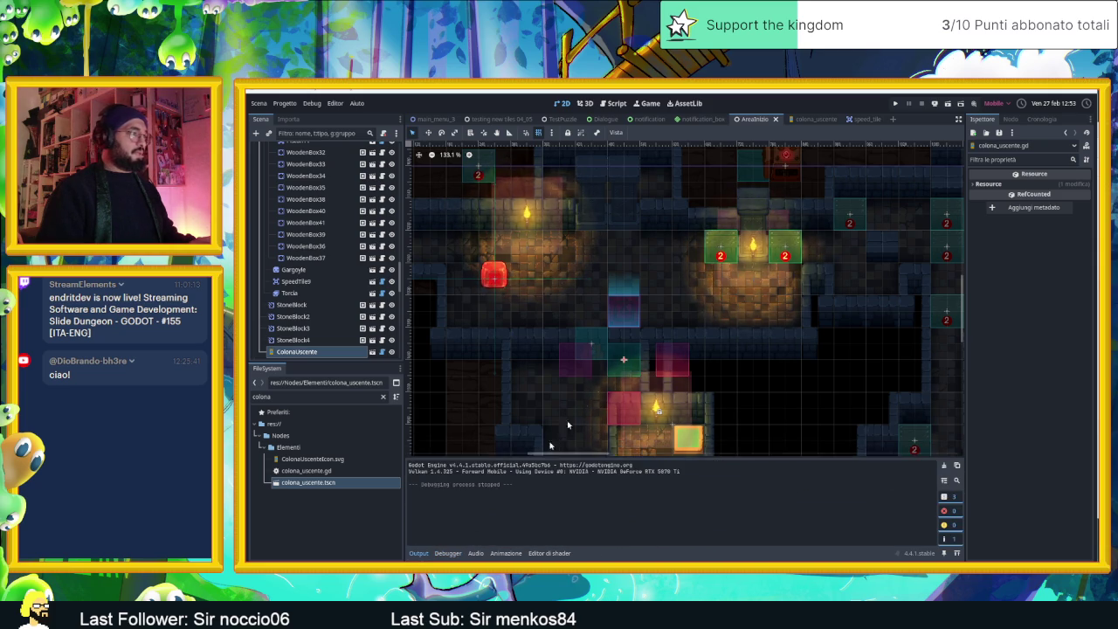
Step: Enable Up, Down, Left and Right on the ColonaUscente instance in the Inspector
left_click(293, 351)
left_click(1038, 185)
left_click(1037, 198)
left_click(1037, 211)
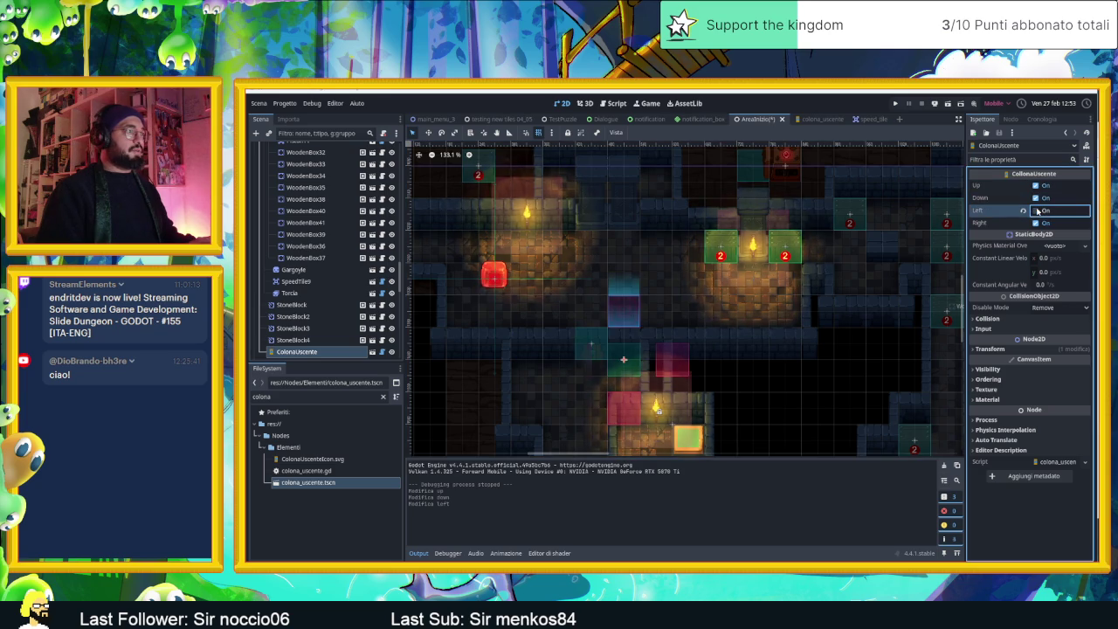
left_click(1037, 224)
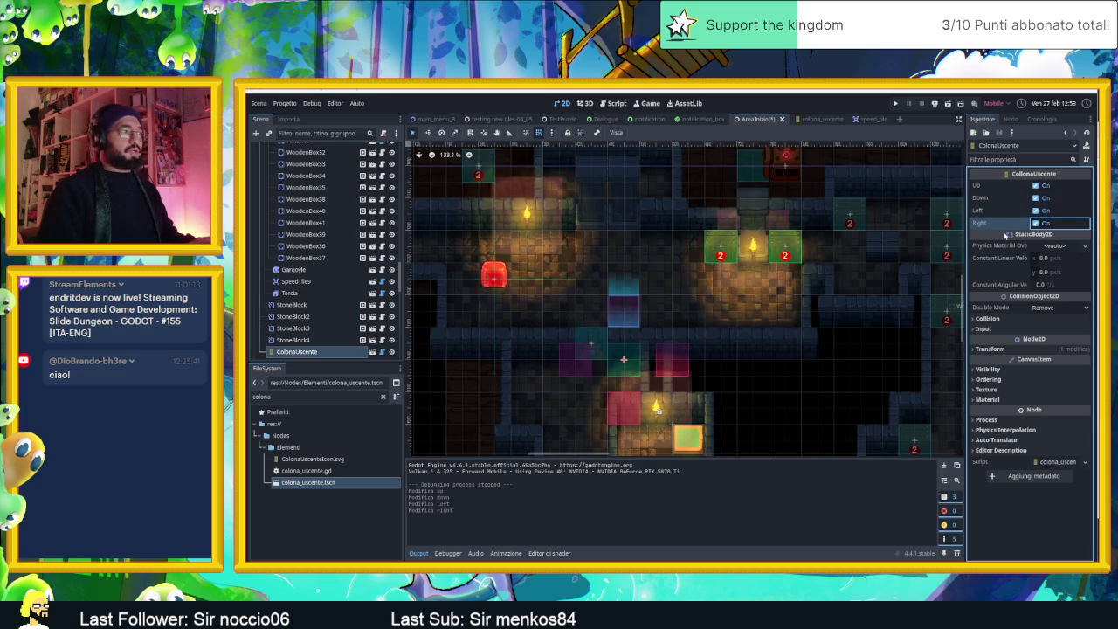
Step: Save and run the level, slide the slime down and right across the pad, then stop
key("ctrl+s")
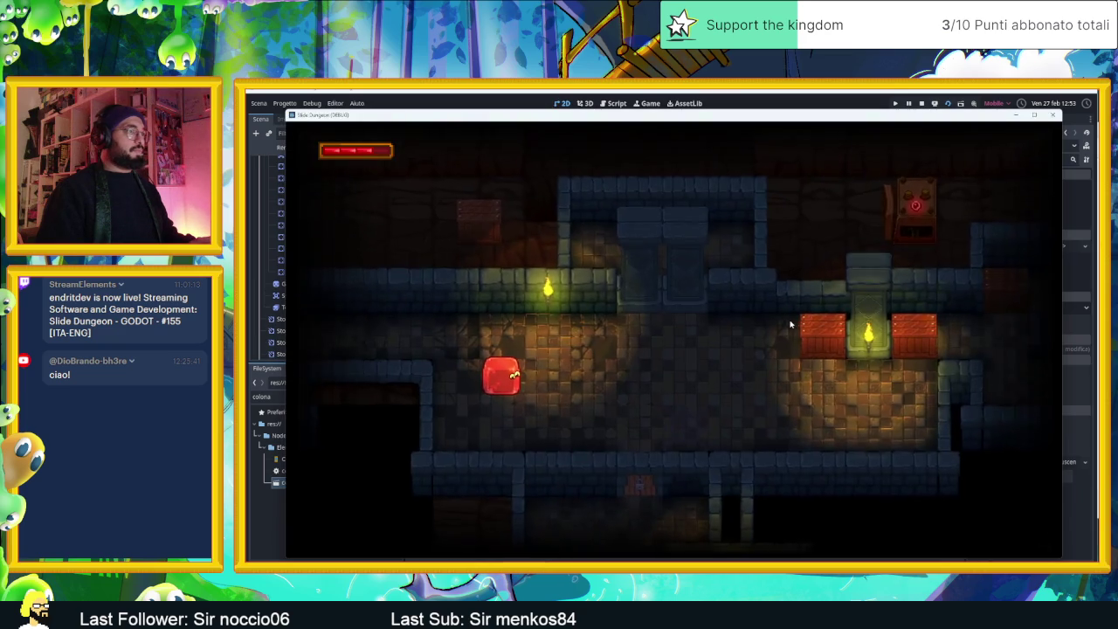
key("Down")
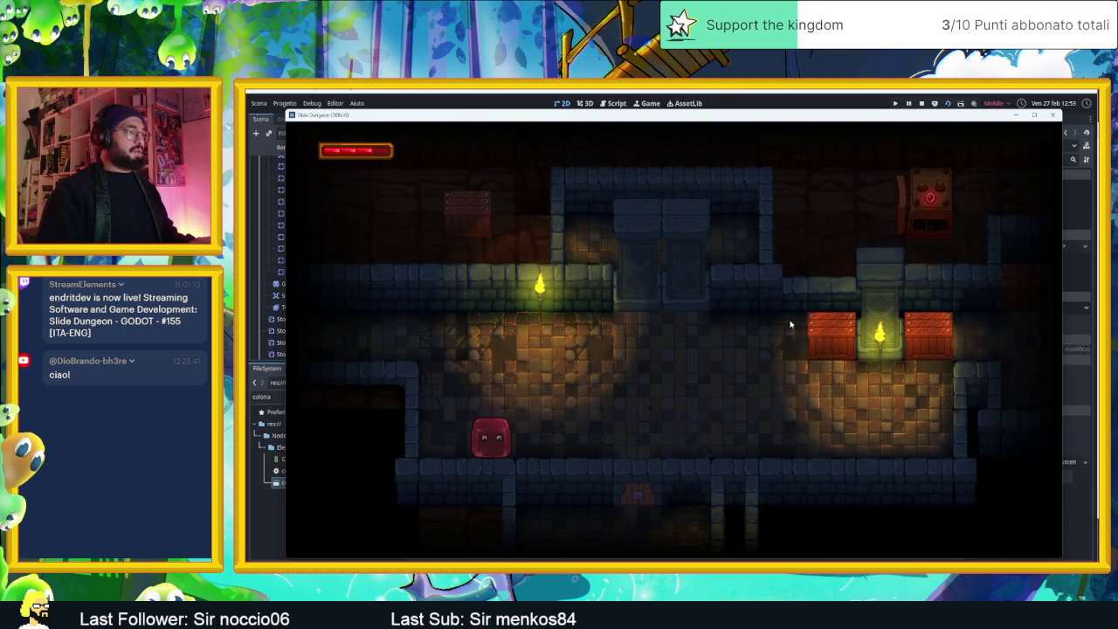
key("Right")
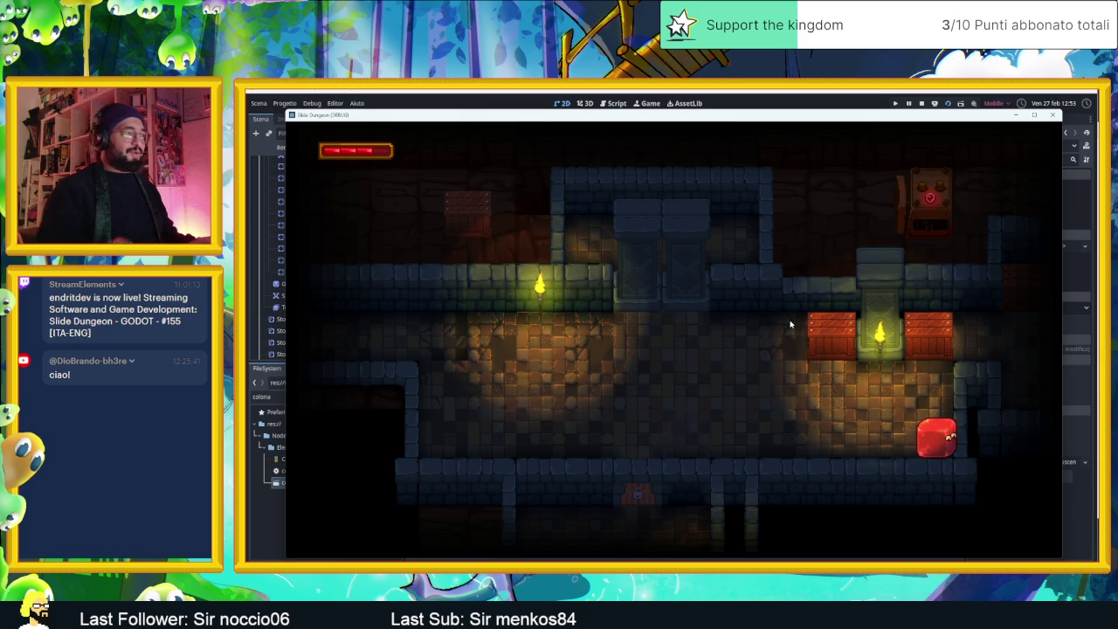
left_click(920, 105)
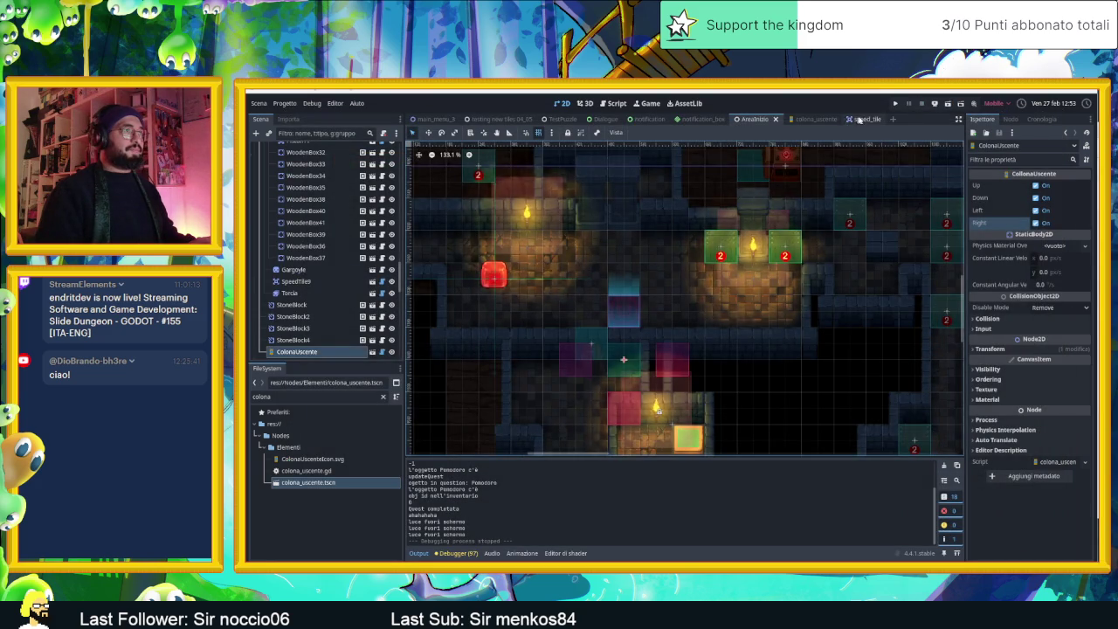
Step: Turn off Loop on the AnimatedSprite2D 'active' animation, preview it, save colona_uscente, return to AreaInizio
left_click(856, 119)
left_click(805, 119)
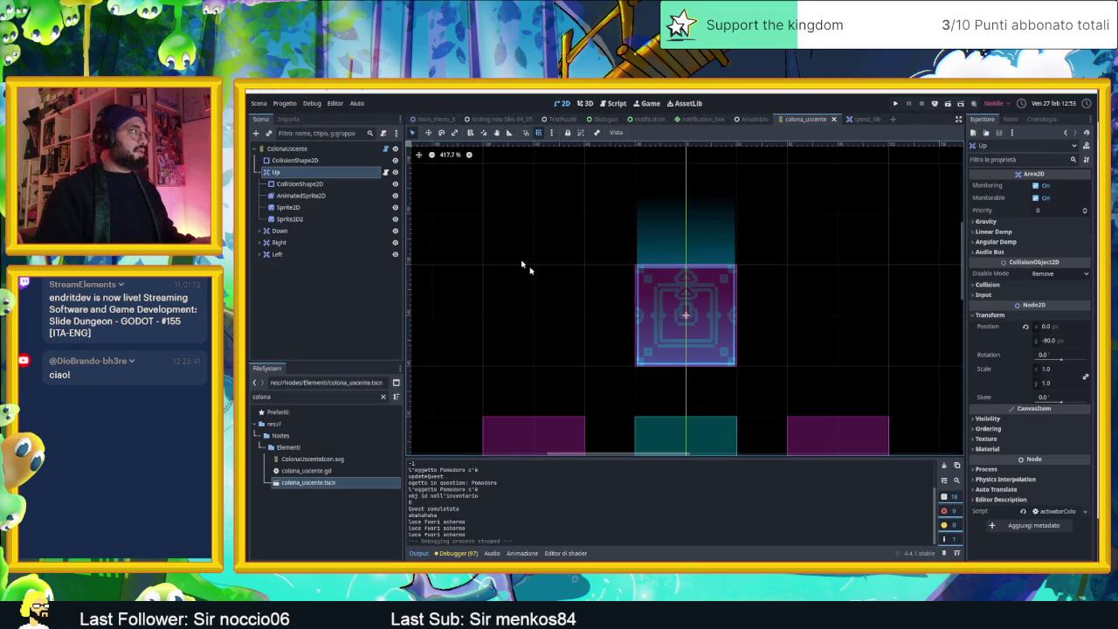
left_click(317, 199)
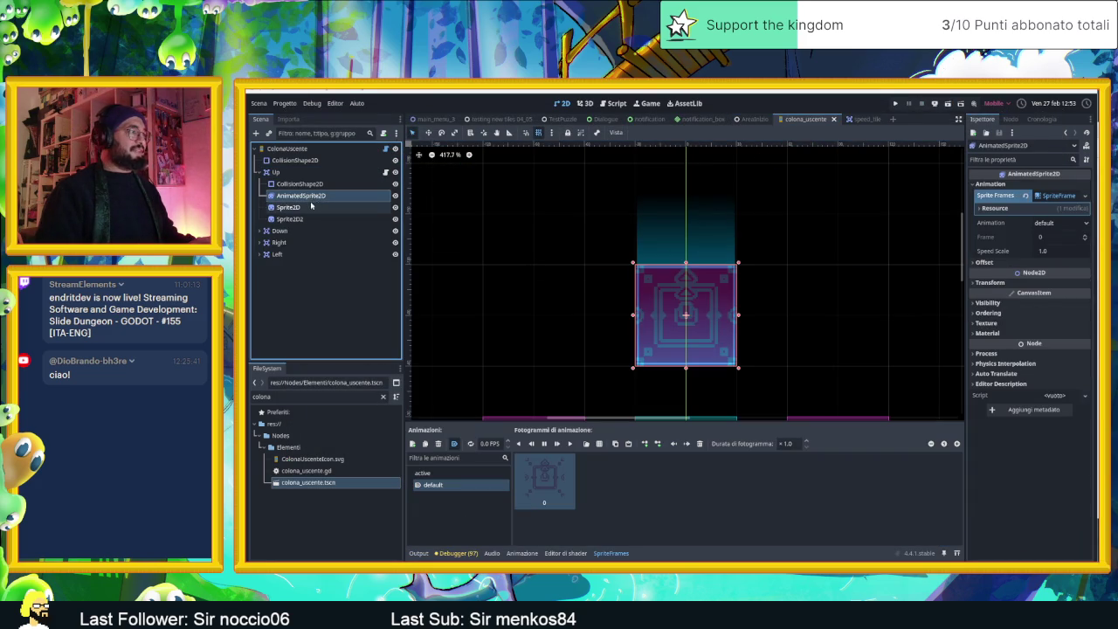
left_click(460, 472)
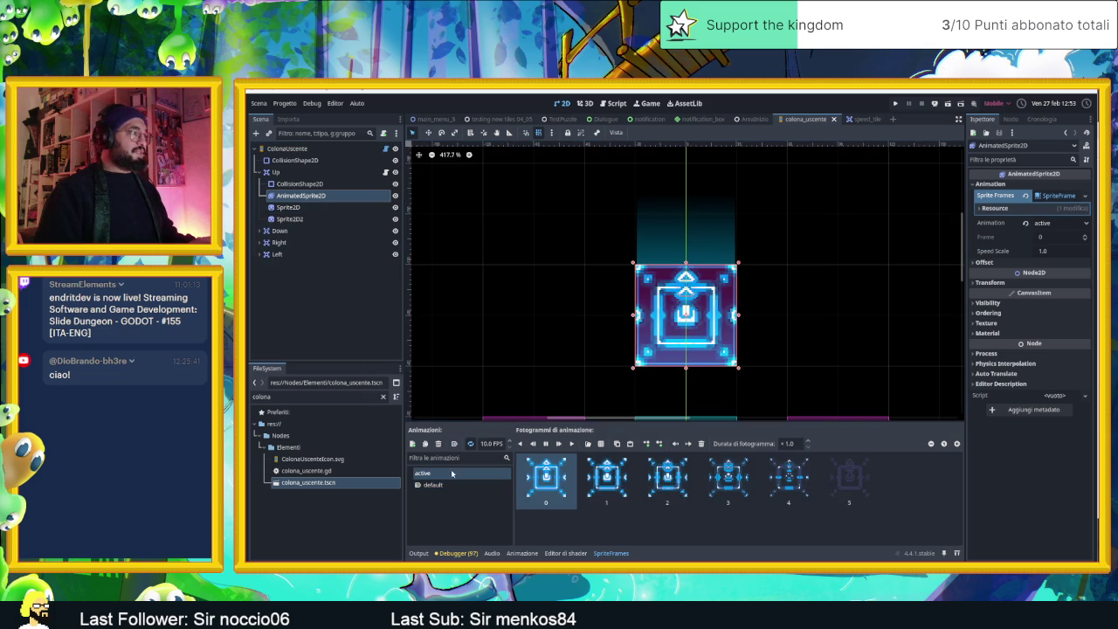
left_click(469, 445)
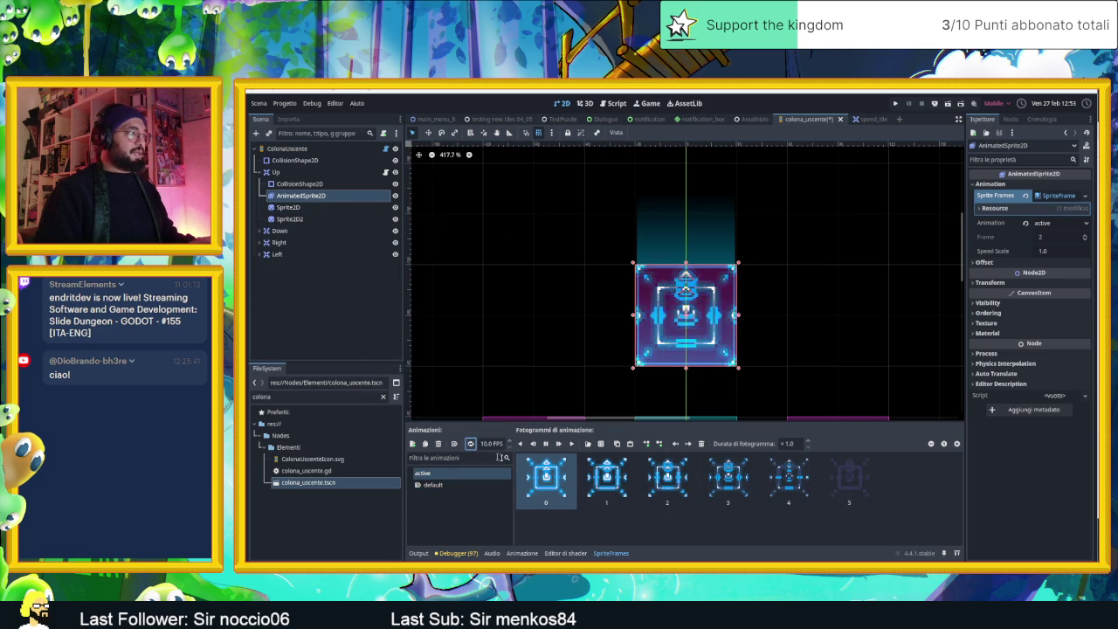
left_click(465, 514)
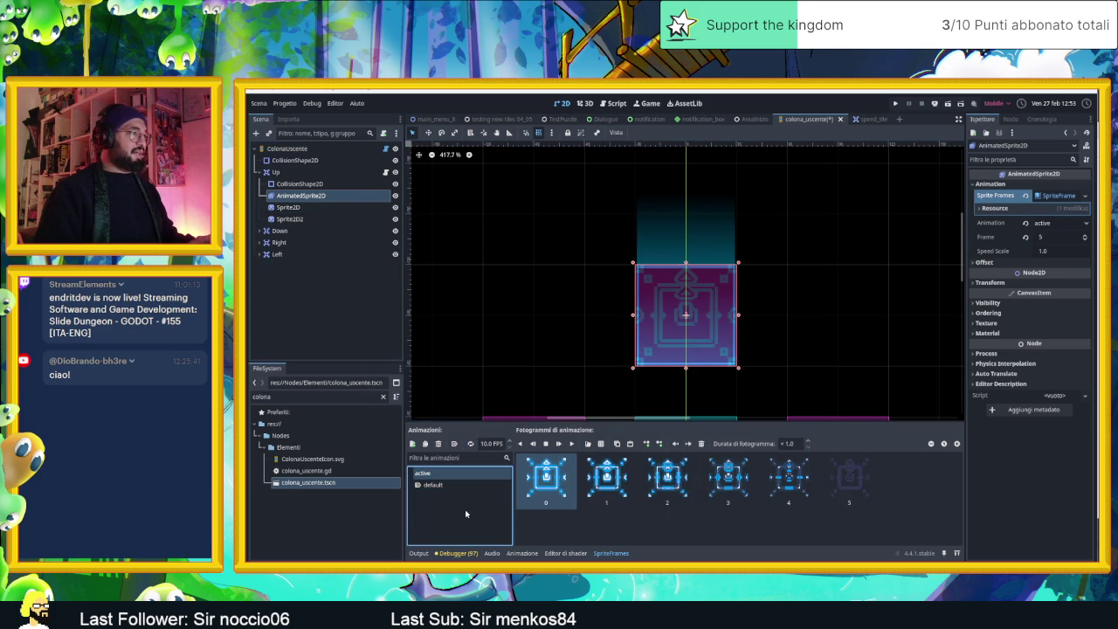
left_click(570, 444)
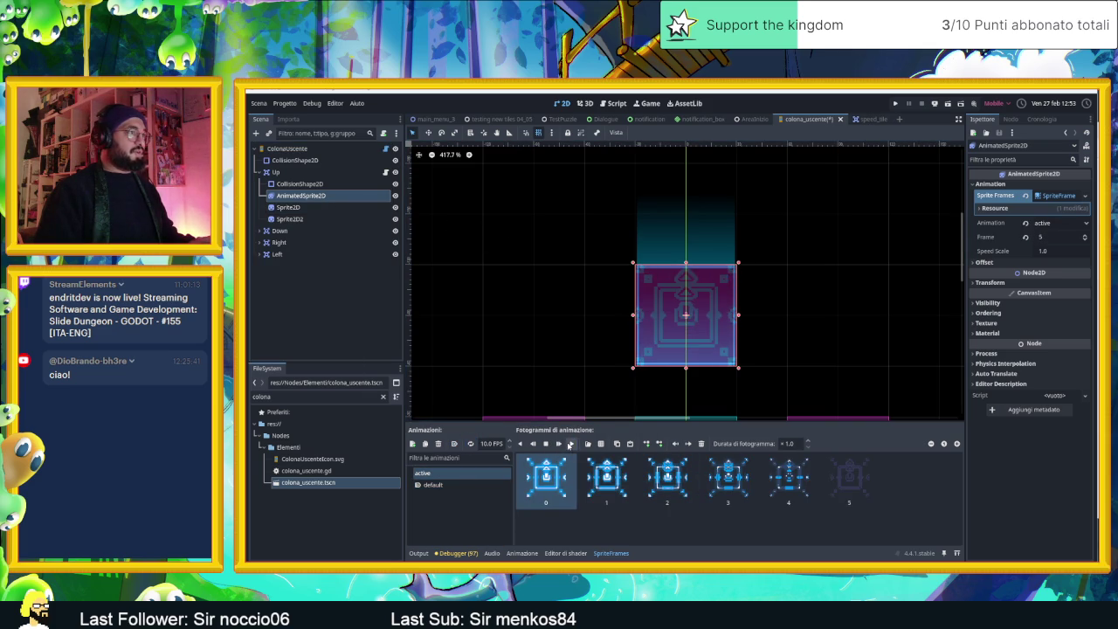
key("ctrl+s")
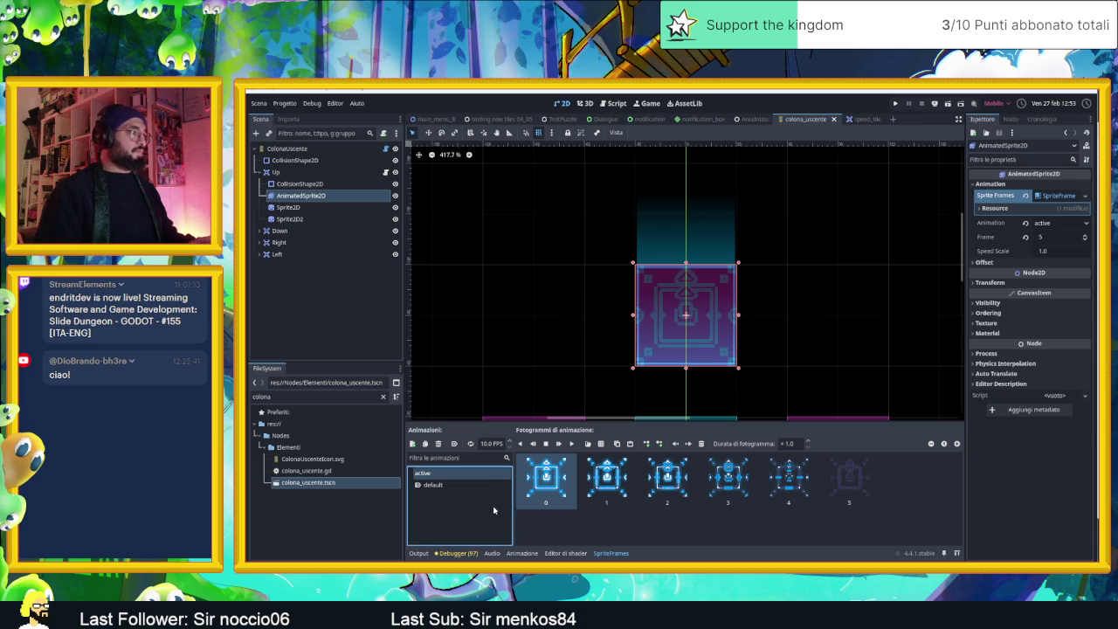
left_click(296, 172)
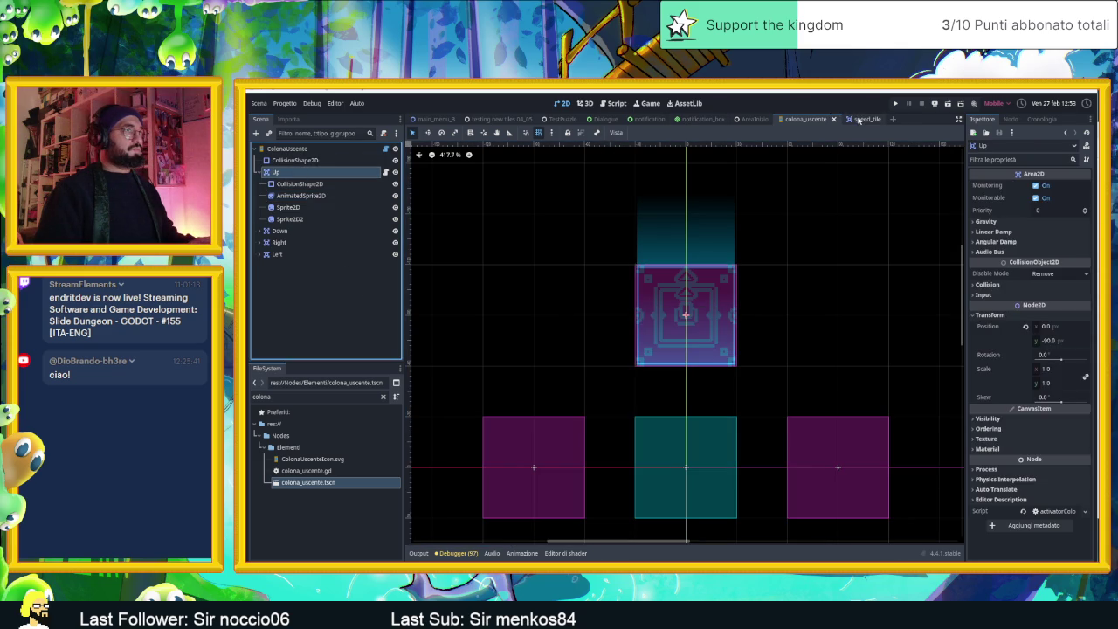
left_click(755, 118)
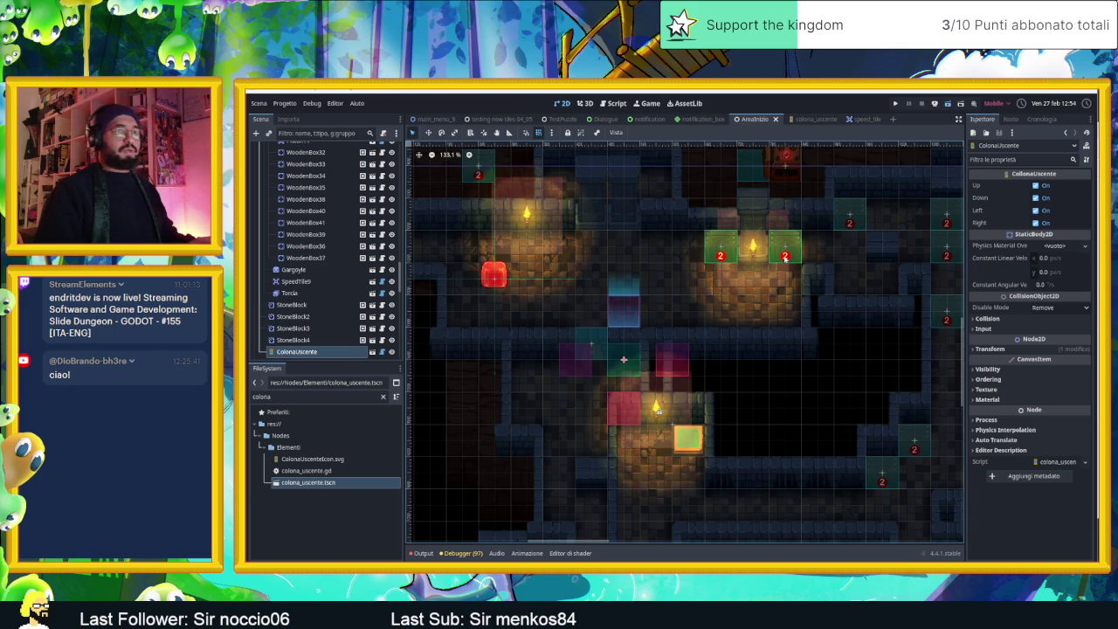
Step: Run the level with F6 and slide the slime down and back and forth across the pad
key("F6")
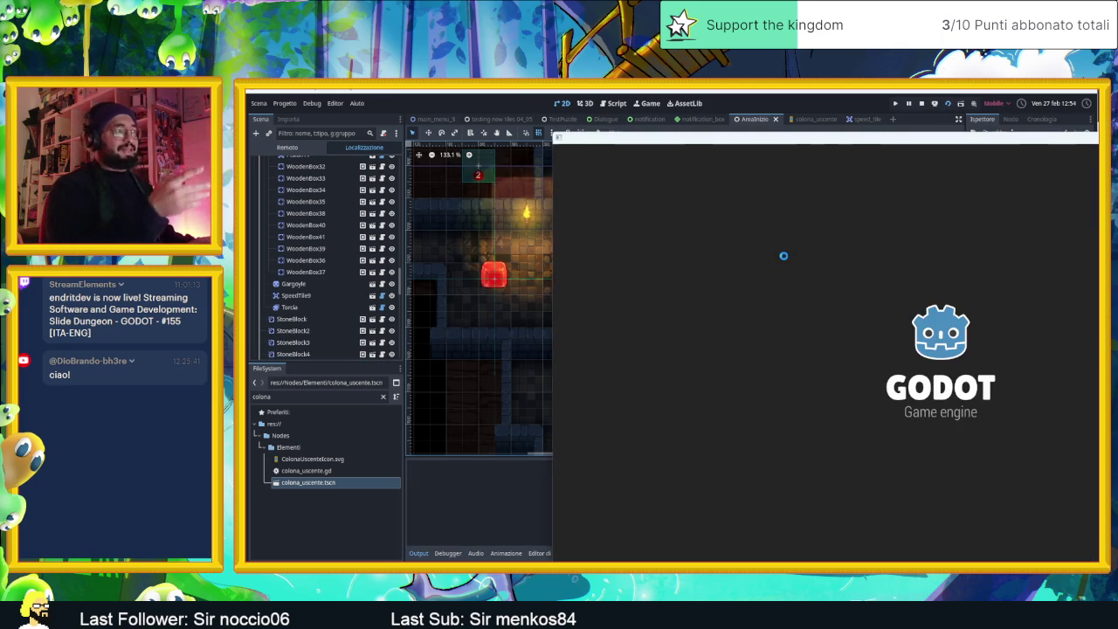
key("Down")
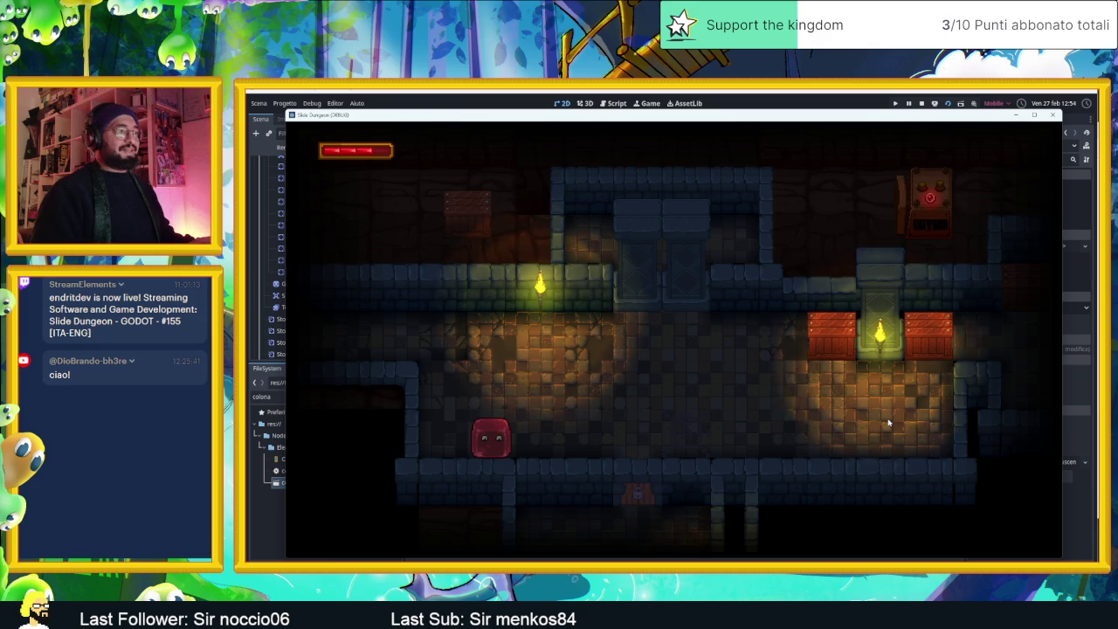
key("Right")
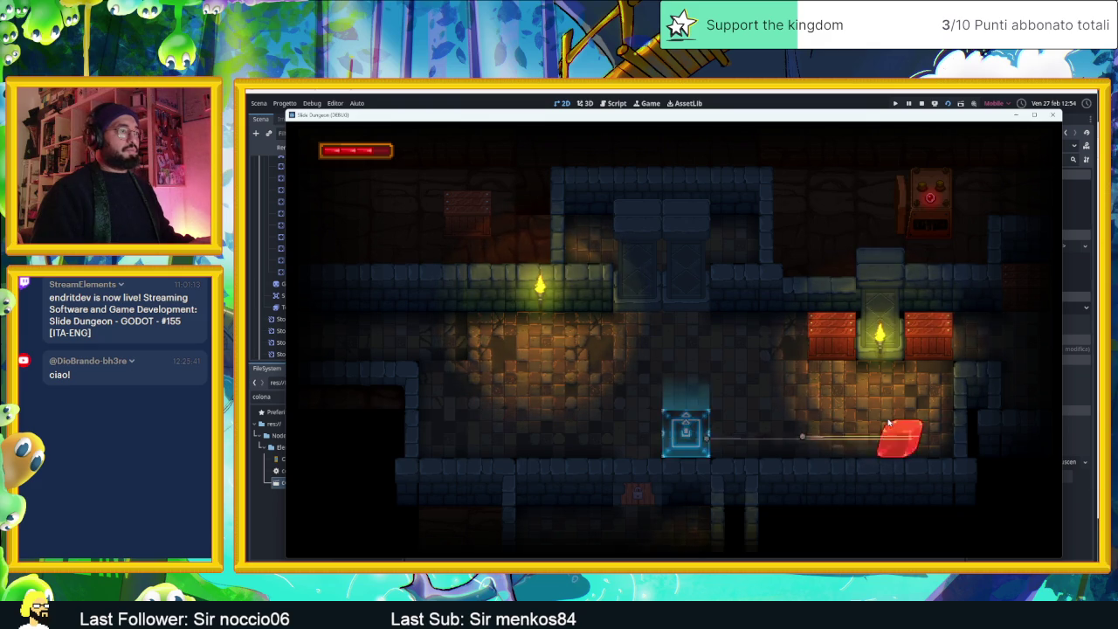
key("Left")
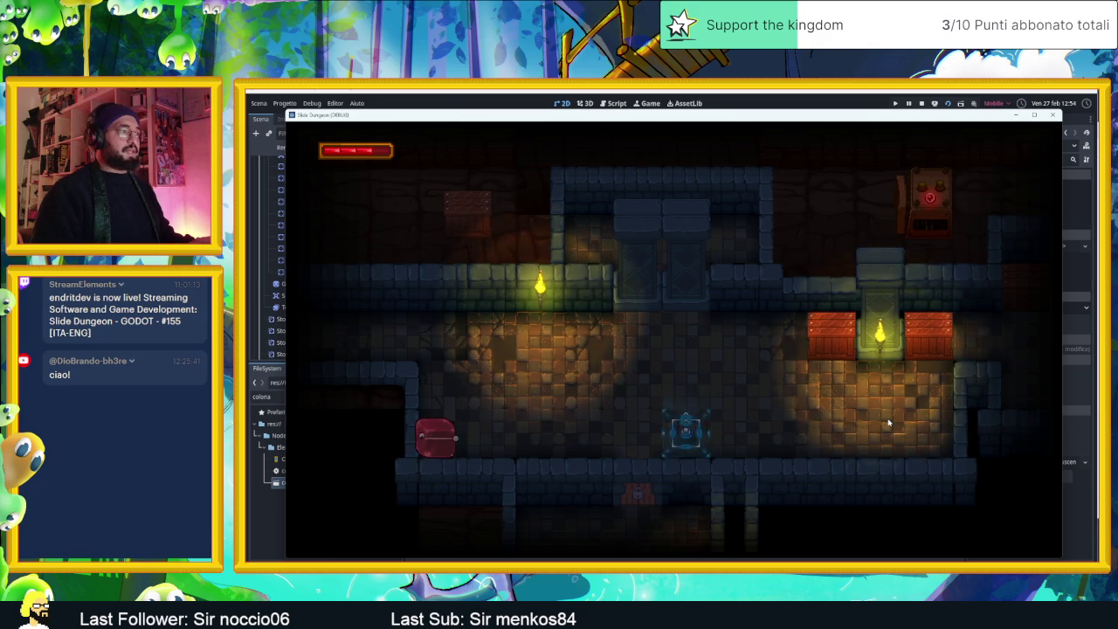
key("Right")
key("Left")
key("Right")
key("Left")
key("Right")
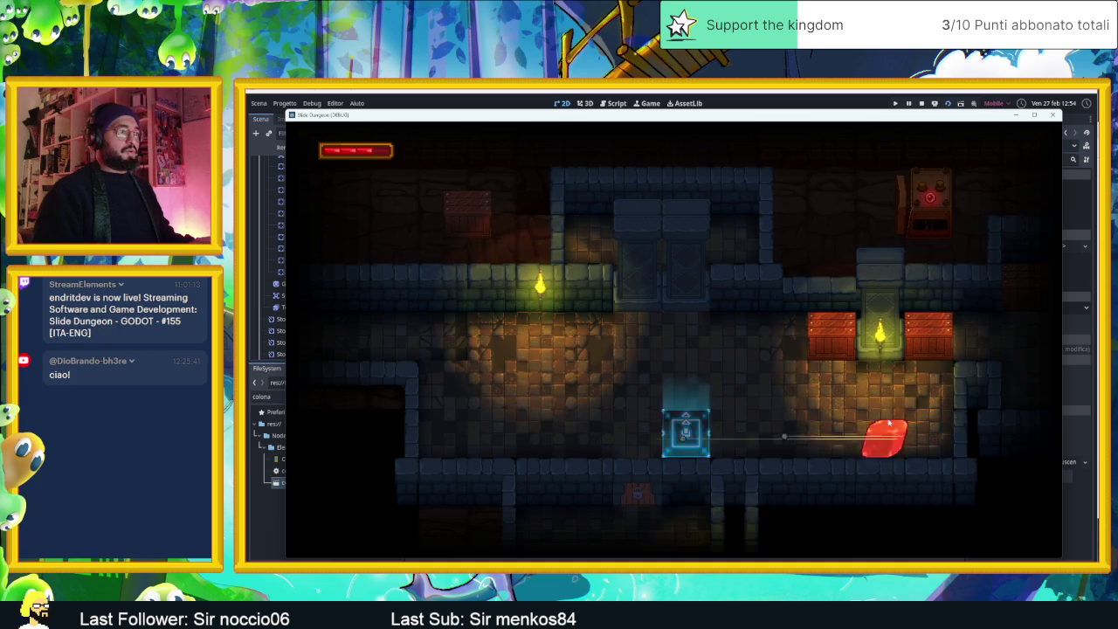
key("Left")
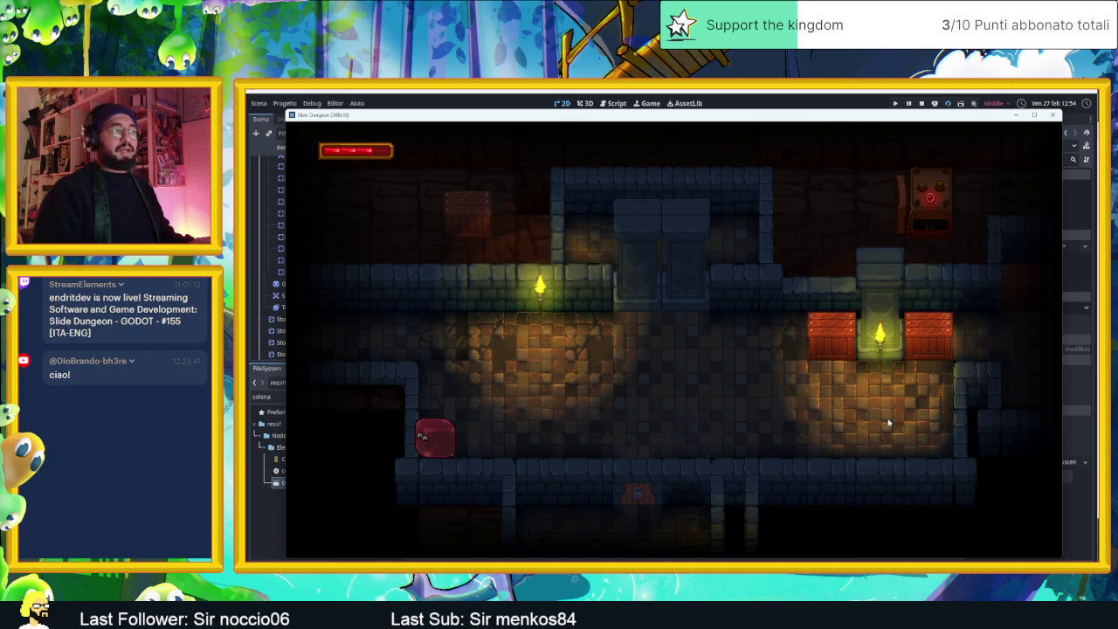
key("Right")
key("Right")
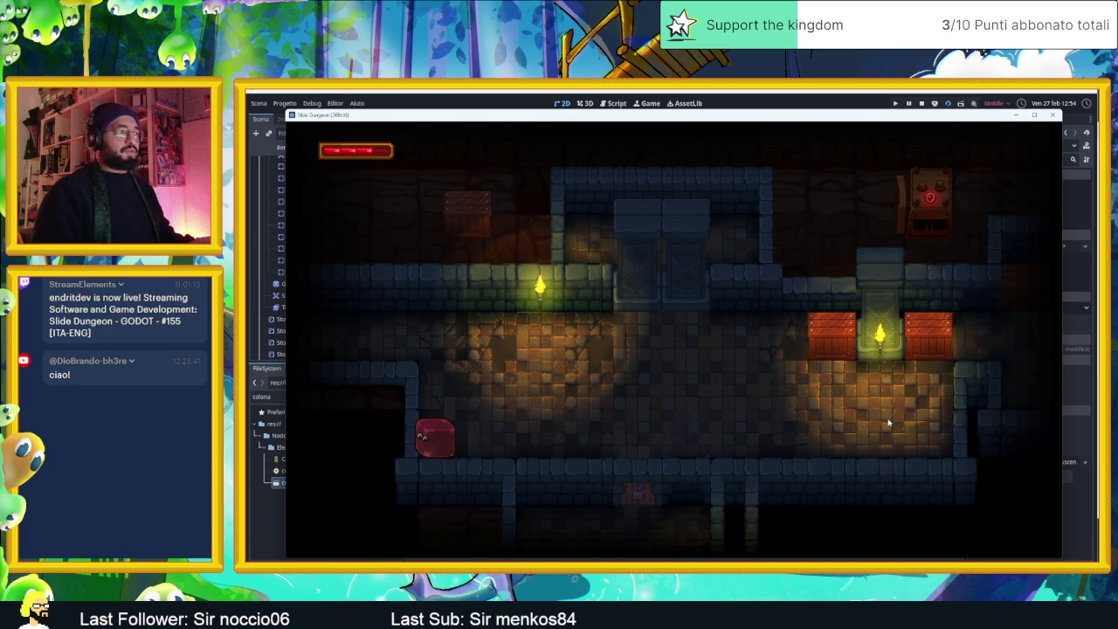
Step: Make several more passes over the pad to check the single animation, then stop the game
key("Right")
key("Left")
key("Right")
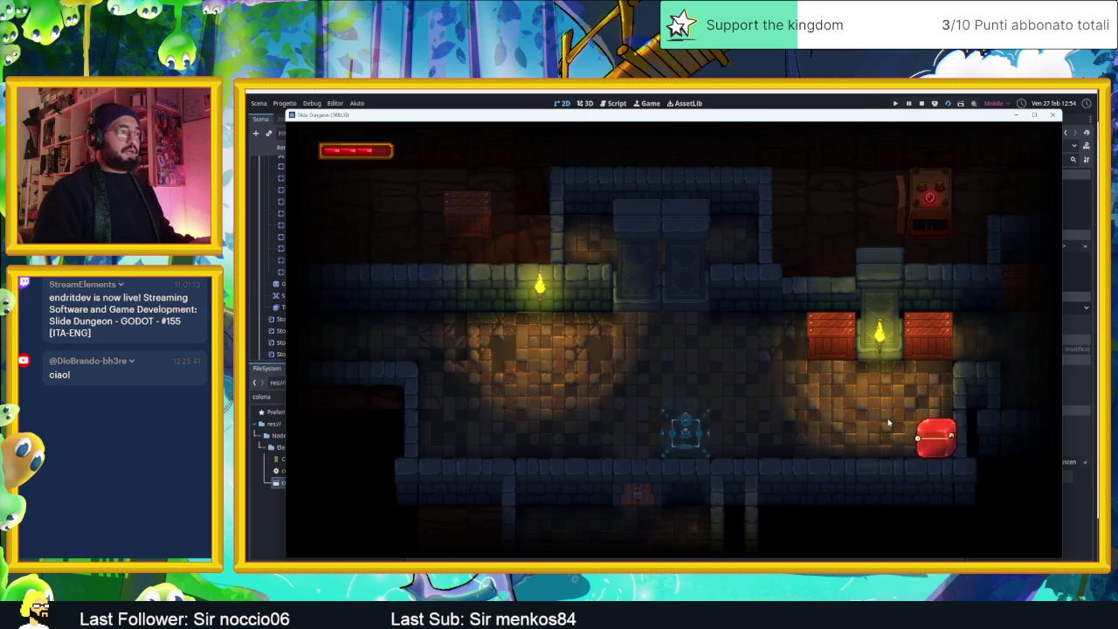
key("Left")
key("Right")
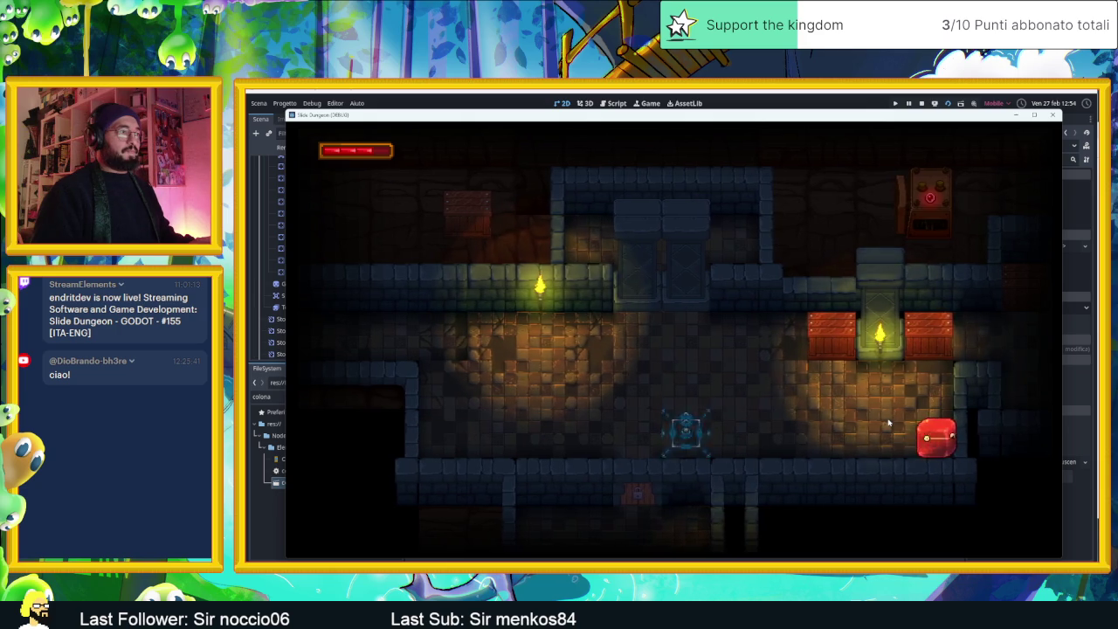
key("Left")
key("Left")
key("Right")
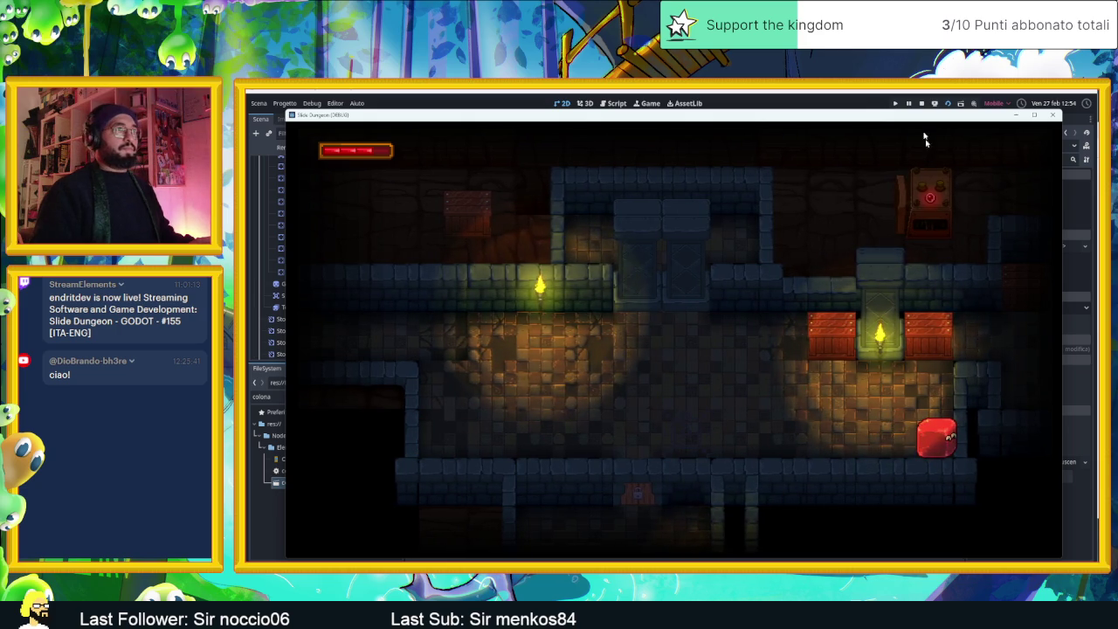
left_click(920, 103)
Step: Move the ColonaUscente instance to (390, 1320) and run the AreaInizio scene
scroll(624, 316, "up", 2)
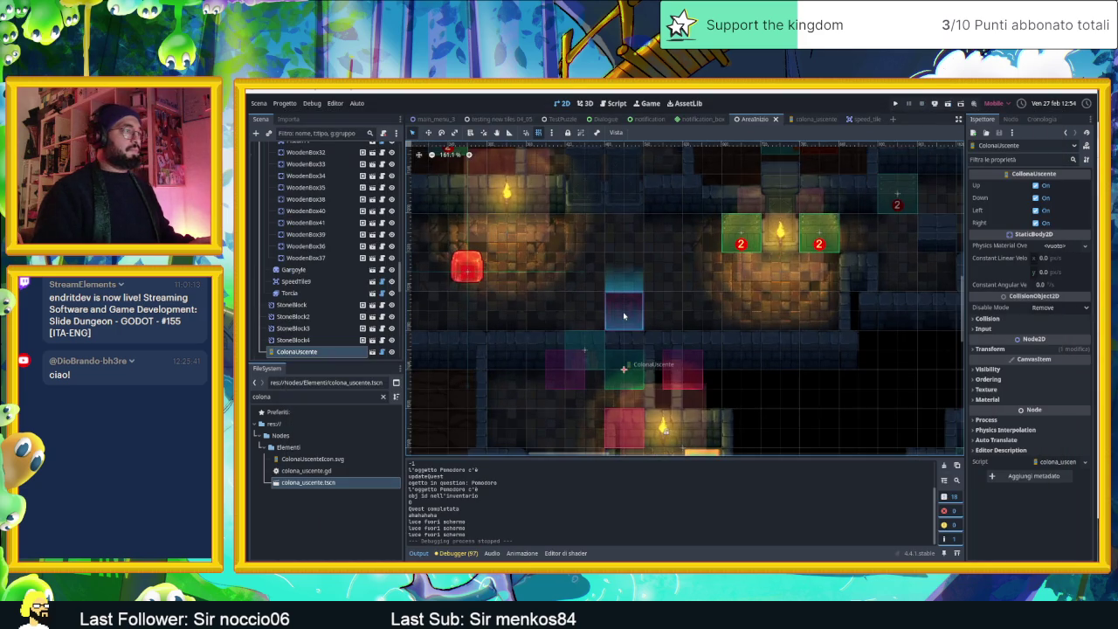
scroll(626, 320, "up", 1)
scroll(628, 320, "up", 1)
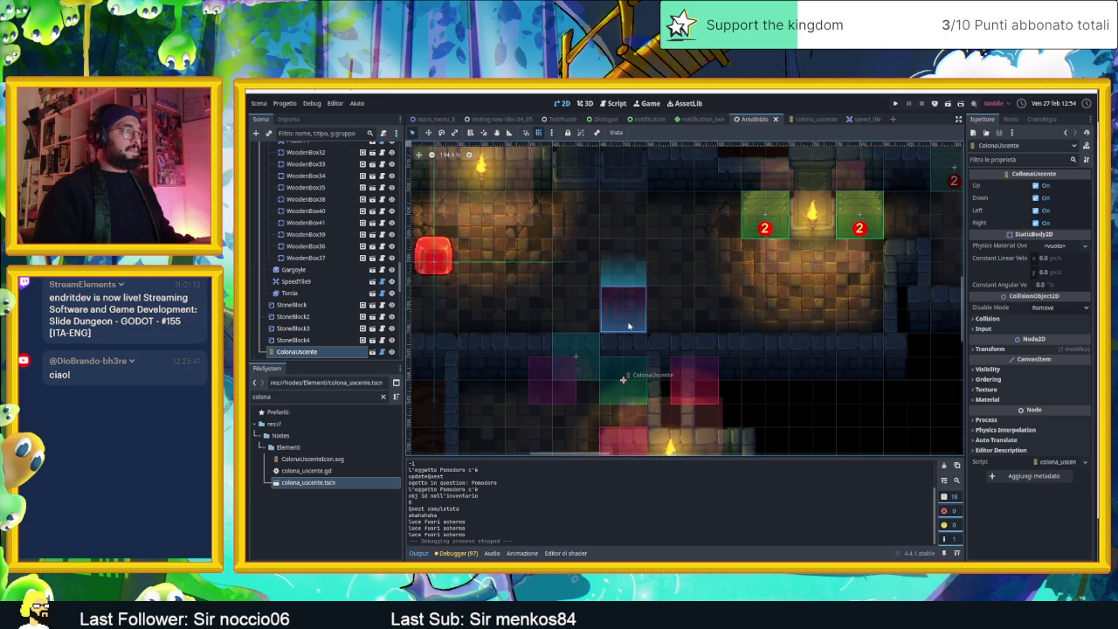
scroll(650, 348, "down", 2)
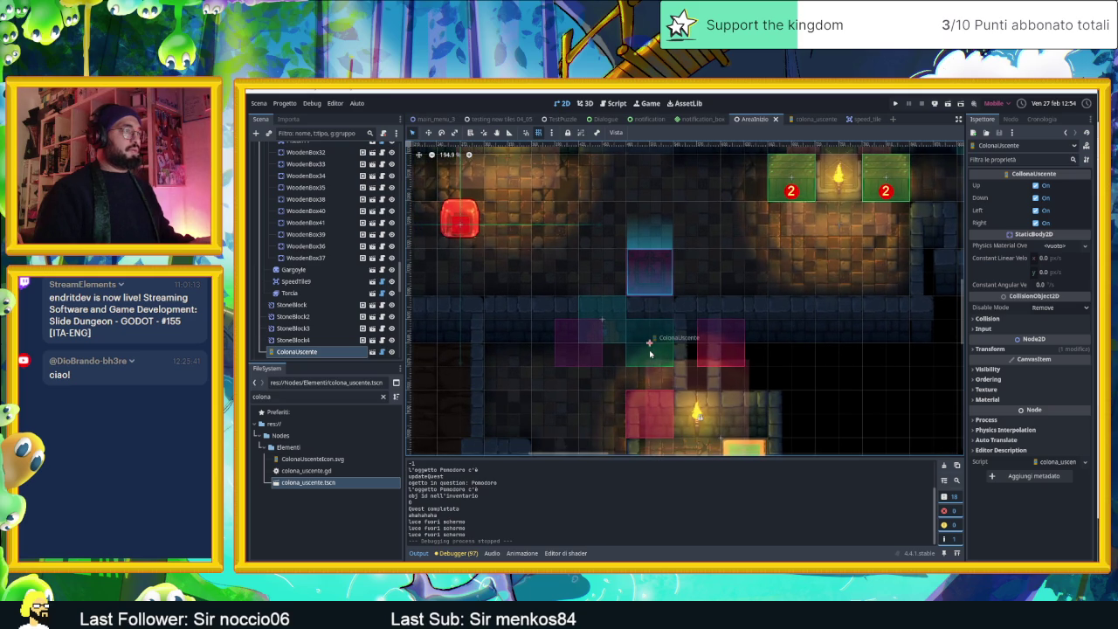
mouse_move(651, 345)
left_mouse_down()
mouse_move(621, 302)
mouse_move(553, 251)
left_mouse_up()
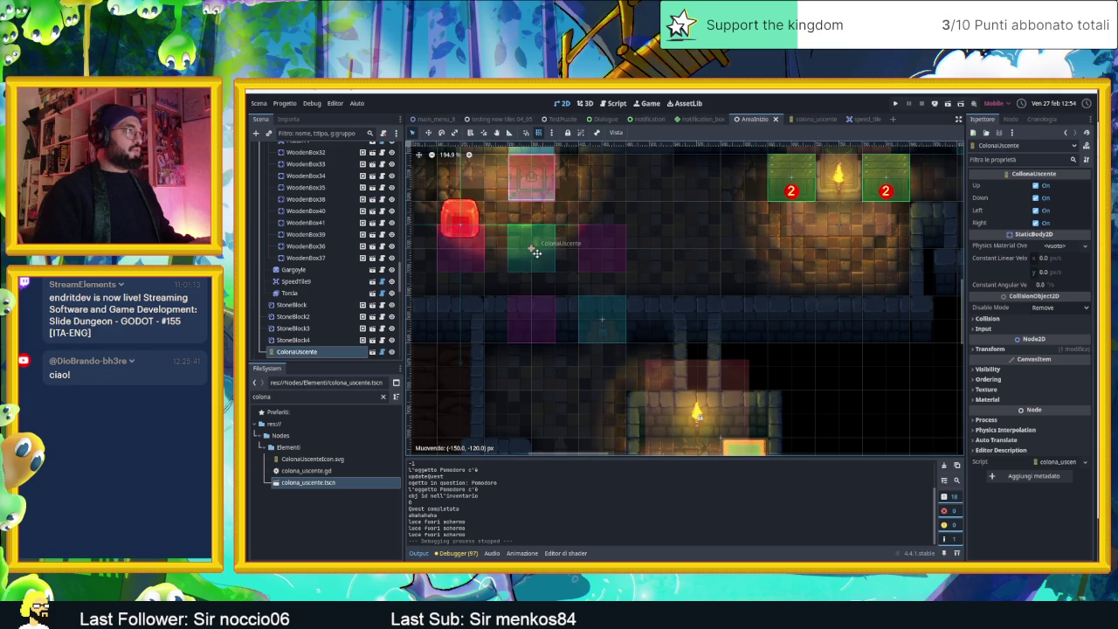
scroll(645, 231, "up", 3)
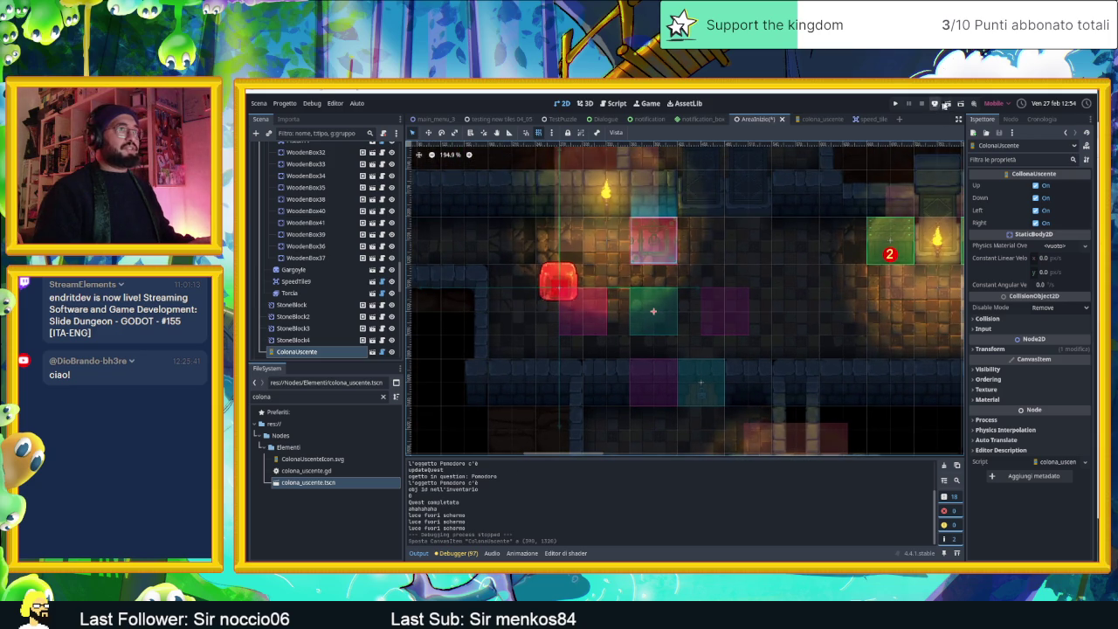
left_click(942, 104)
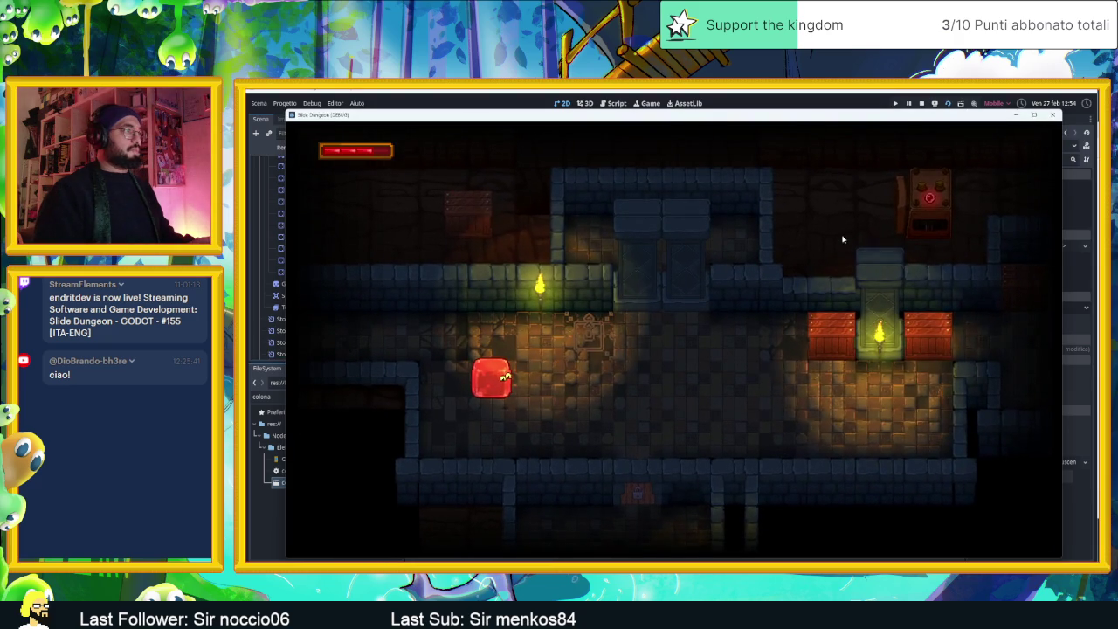
Step: Slide the player cube down, up, toward the crate and between neighbouring rooms
key("Left")
key("Down")
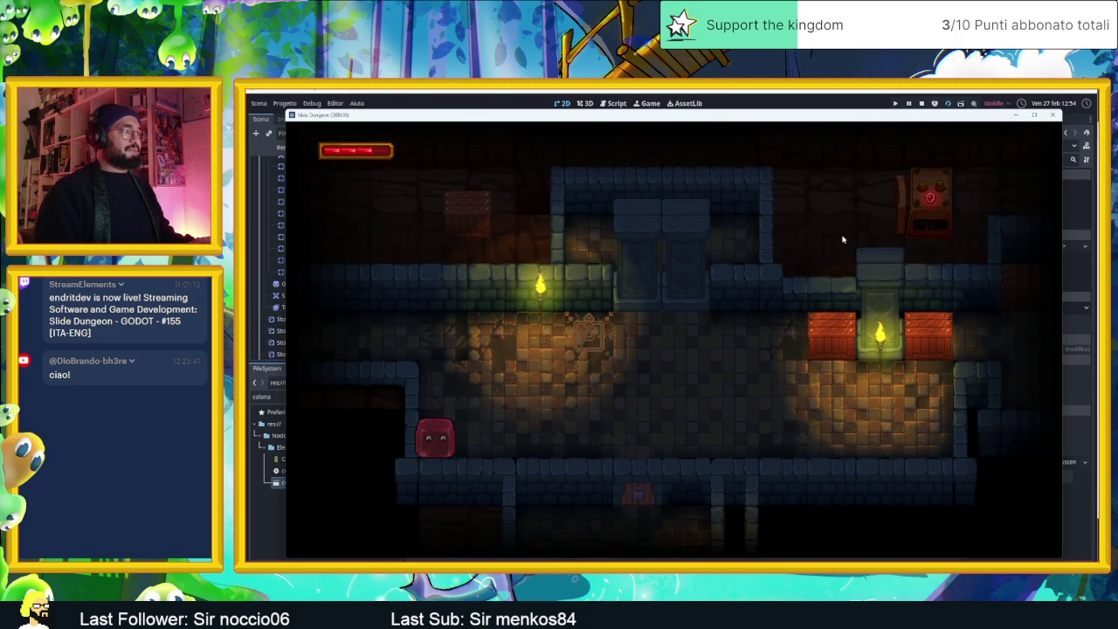
key("Up")
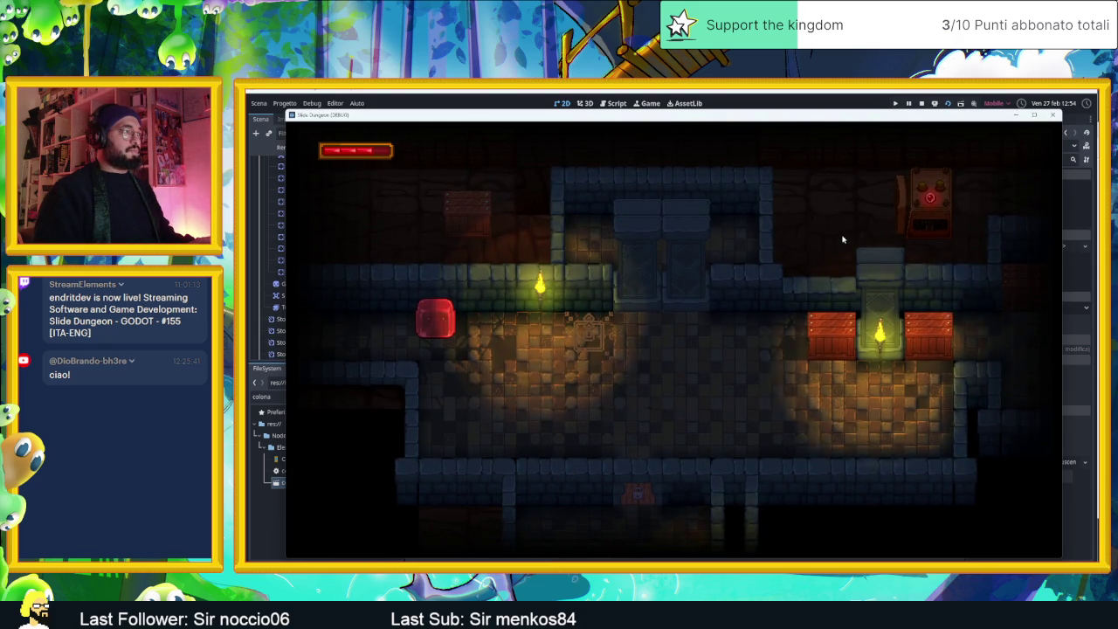
key("Right")
key("Left")
key("Up")
key("Down")
key("Up")
key("Down")
Step: Push the player into the crate and around the room, then close the game window
key("Right")
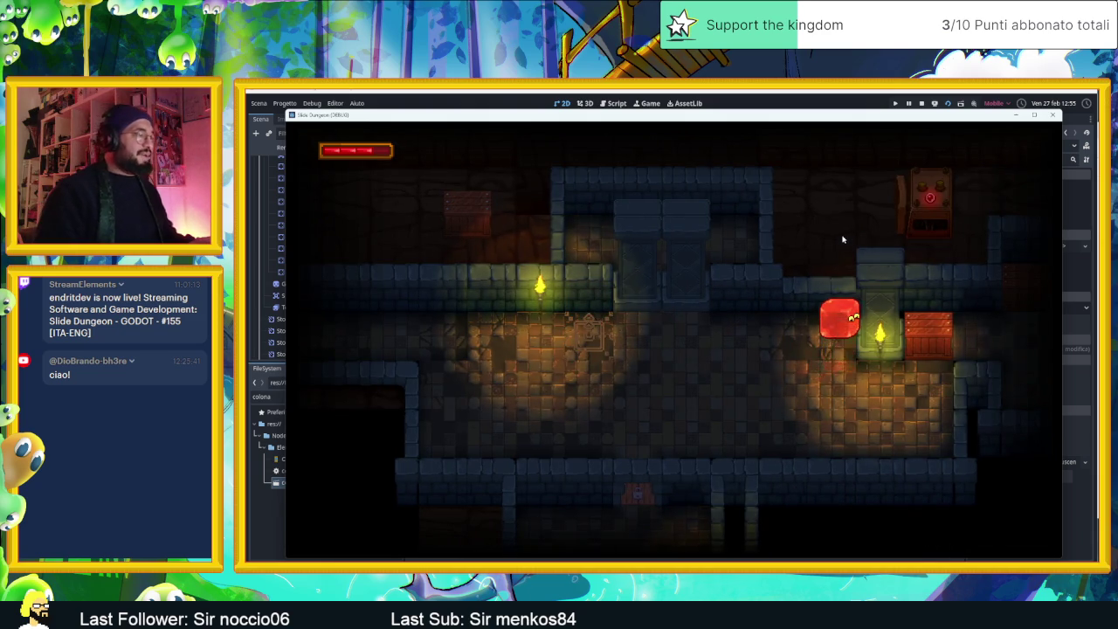
key("Down")
key("Left")
key("Up")
key("Up")
key("Right")
key("Down")
key("Left")
key("Right")
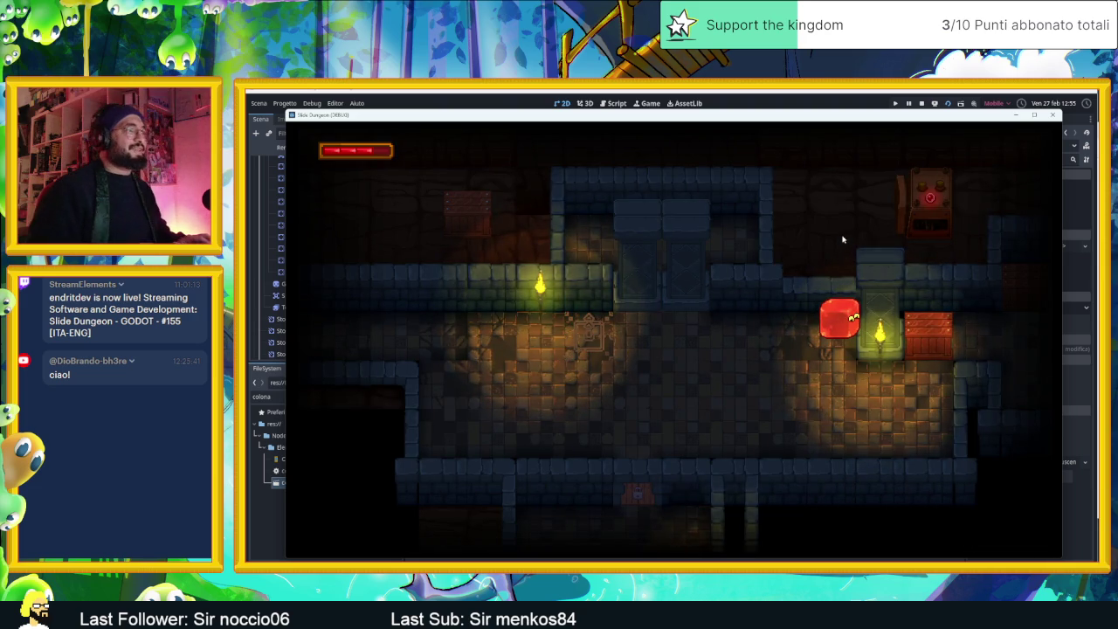
left_click(1053, 114)
Step: Reposition the ColonaUscente pad group to (480, 1320) and save AreaInizio
left_click_drag(652, 311, 768, 356)
scroll(775, 292, "up", 7)
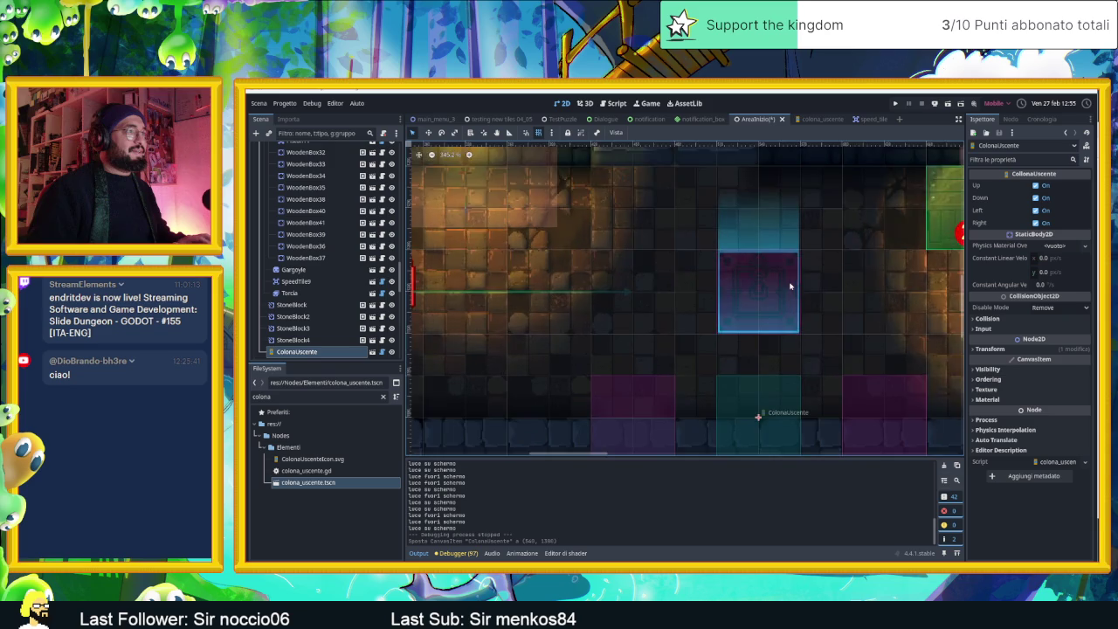
scroll(776, 292, "up", 1)
scroll(776, 292, "down", 5)
scroll(765, 326, "down", 2)
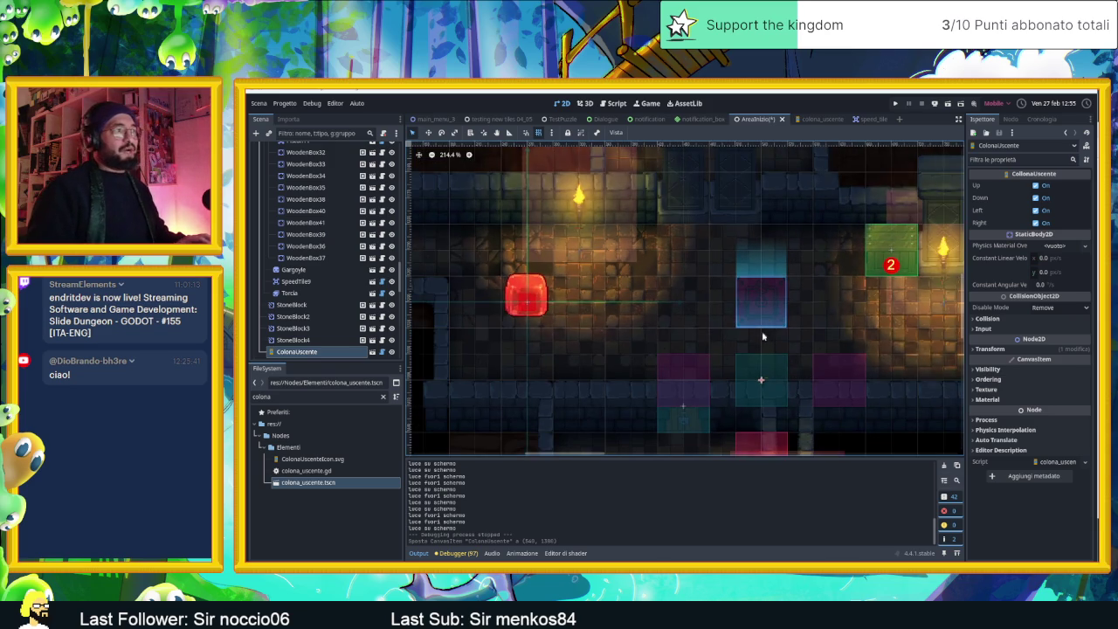
left_click_drag(761, 379, 712, 332)
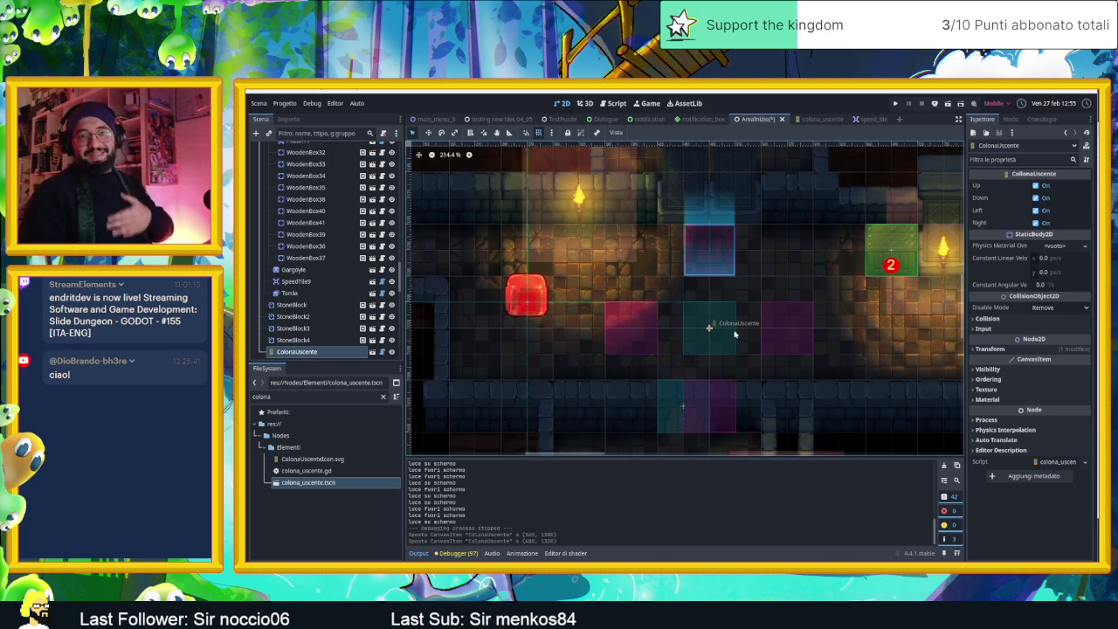
key("ctrl+s")
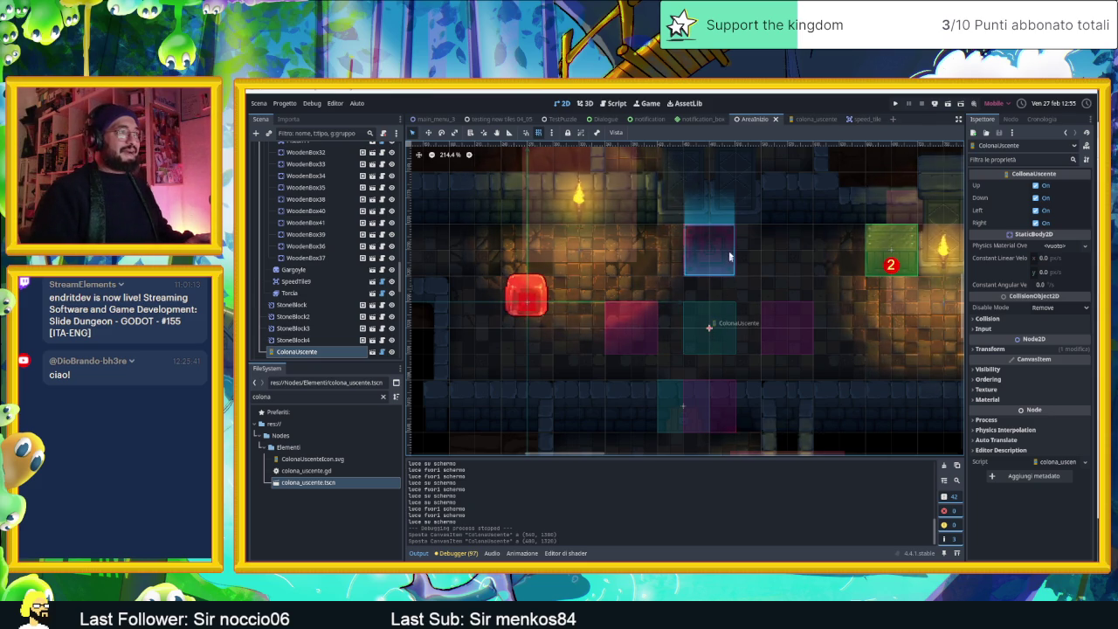
scroll(730, 264, "up", 4)
scroll(725, 273, "down", 3)
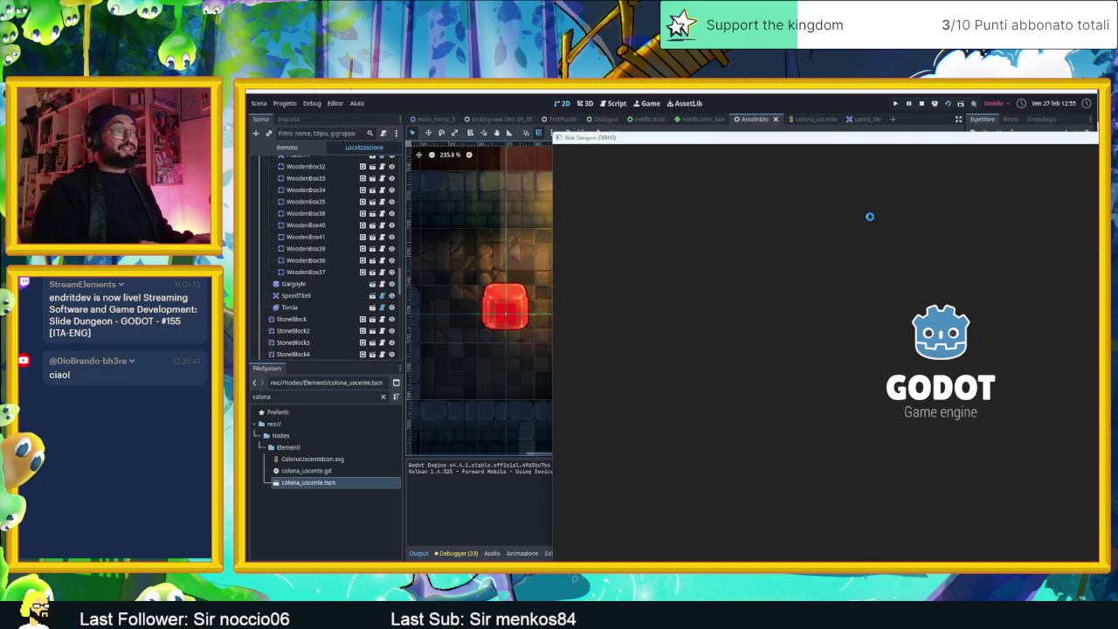
Step: Slide the slime along the corridor, around the crate and onto the relocated pad, then close the game
key("Up")
key("Right")
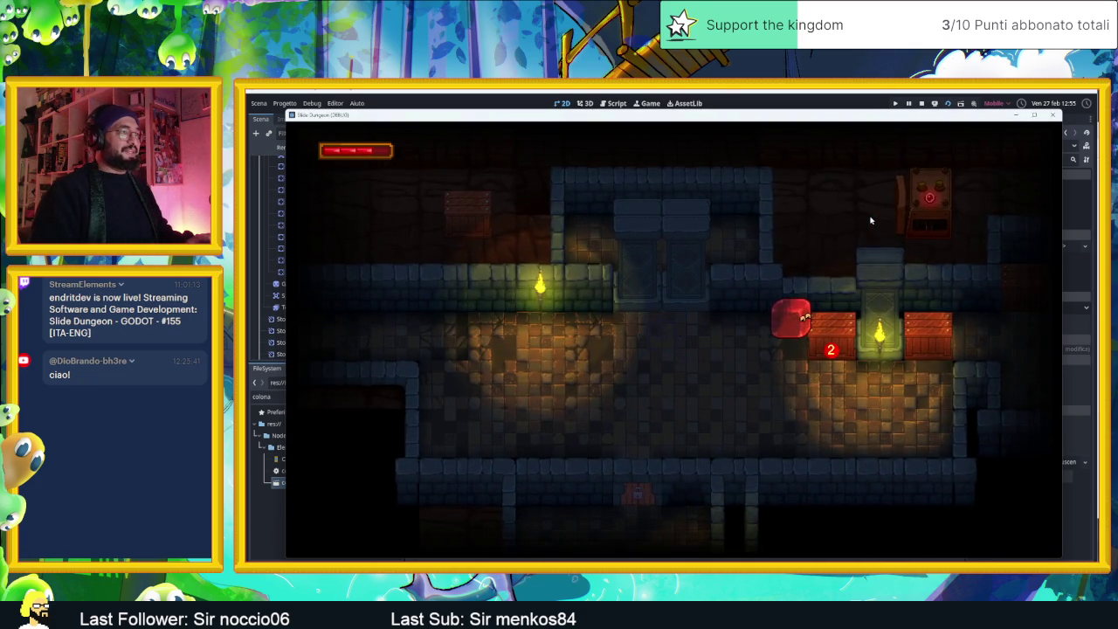
key("Left")
key("Right")
key("Down")
key("Left")
key("Up")
key("Right")
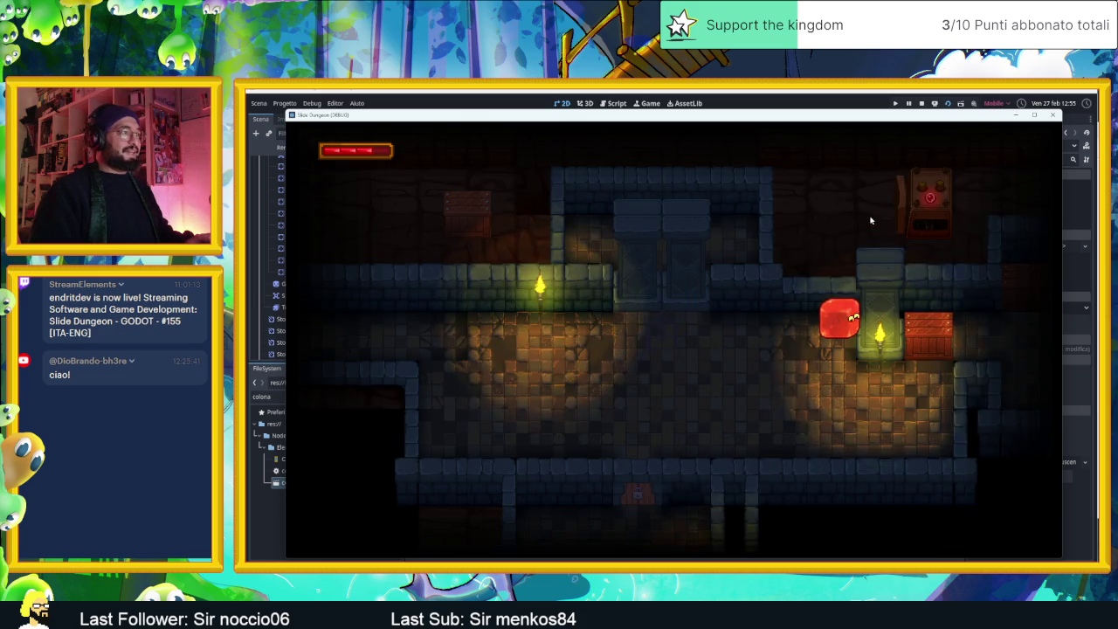
key("Down")
key("Up")
key("Left")
key("Right")
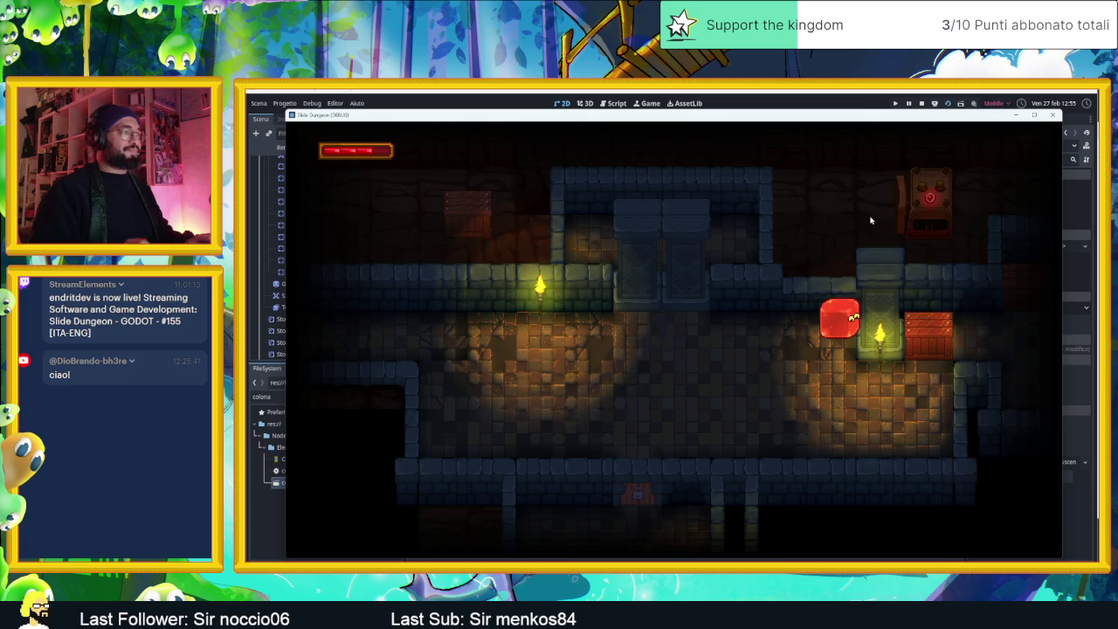
left_click(921, 103)
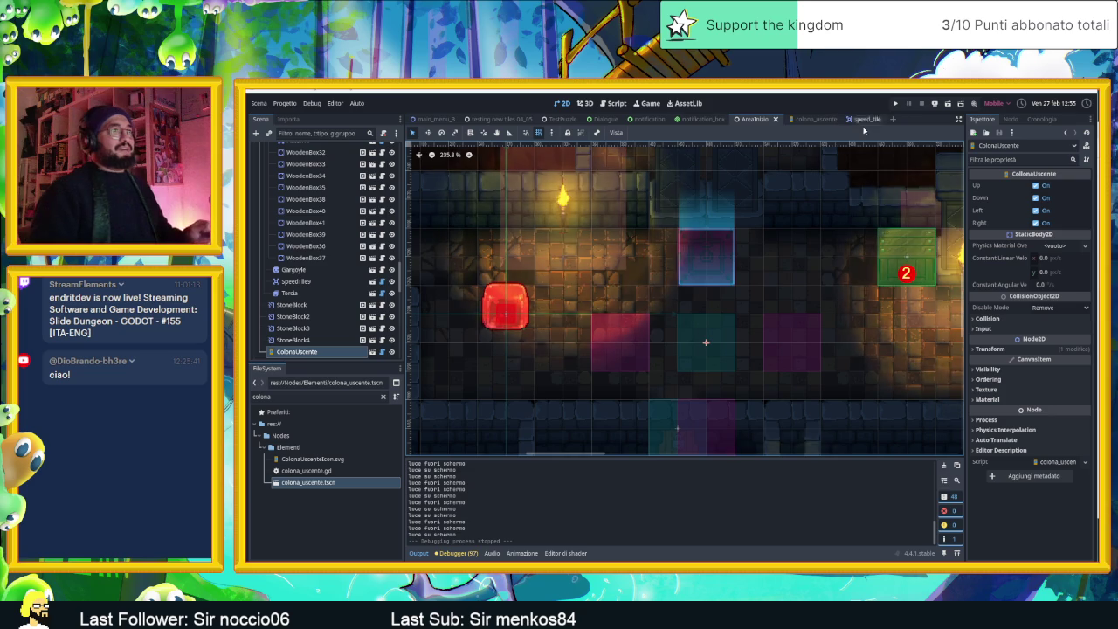
Step: In colona_uscente, copy Up's AnimatedSprite2D, Sprite2D and Sprite2D2 nodes
mouse_move(816, 120)
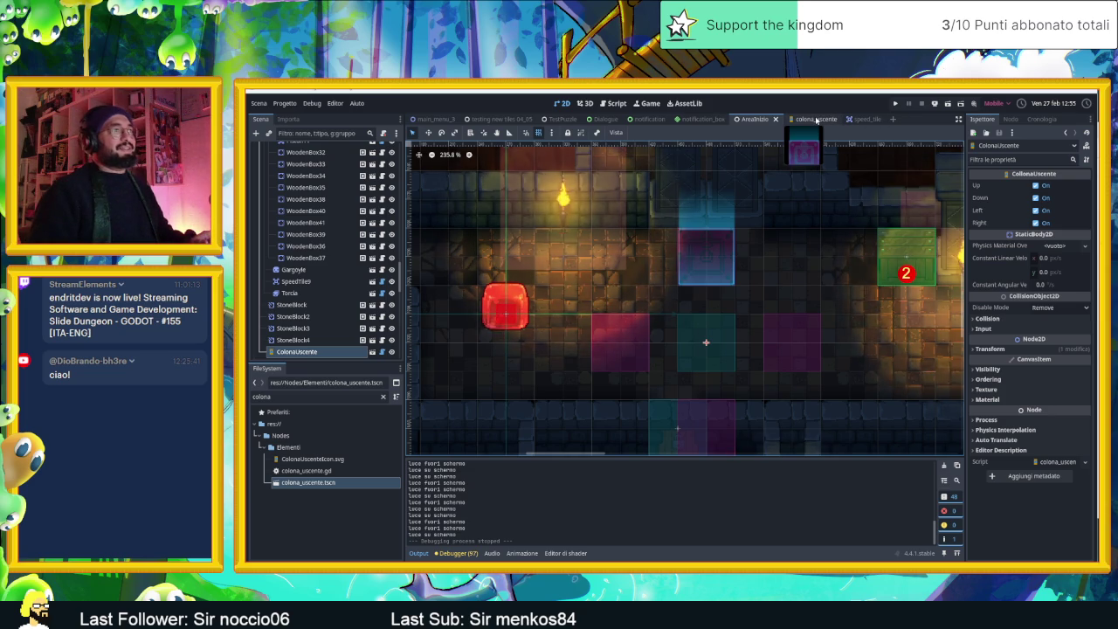
left_click(816, 120)
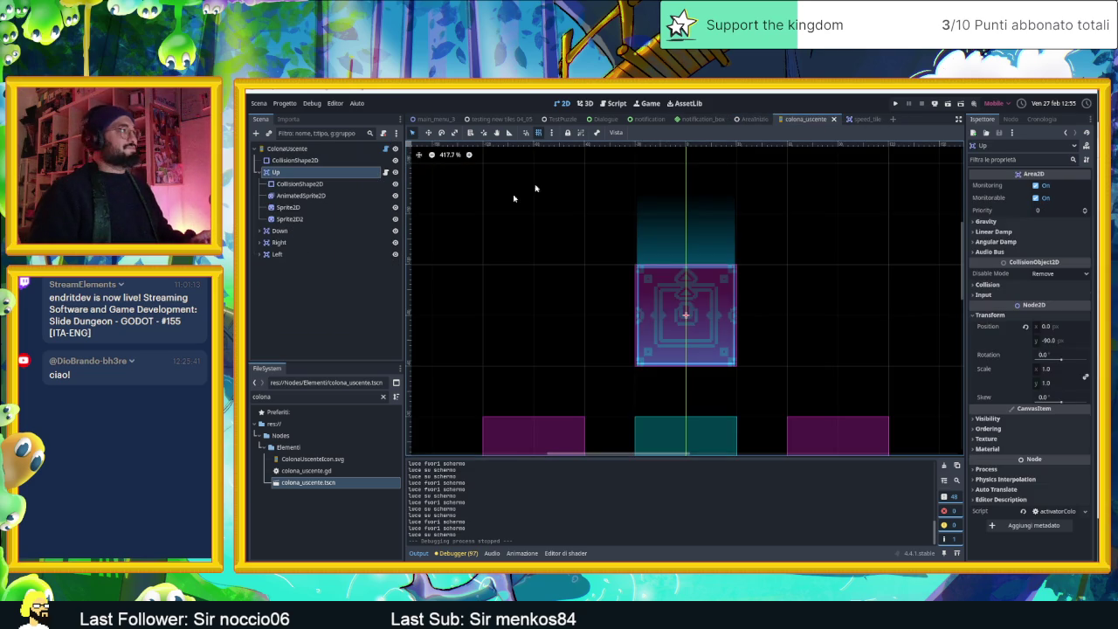
left_click(307, 197)
left_click(304, 219, "shift")
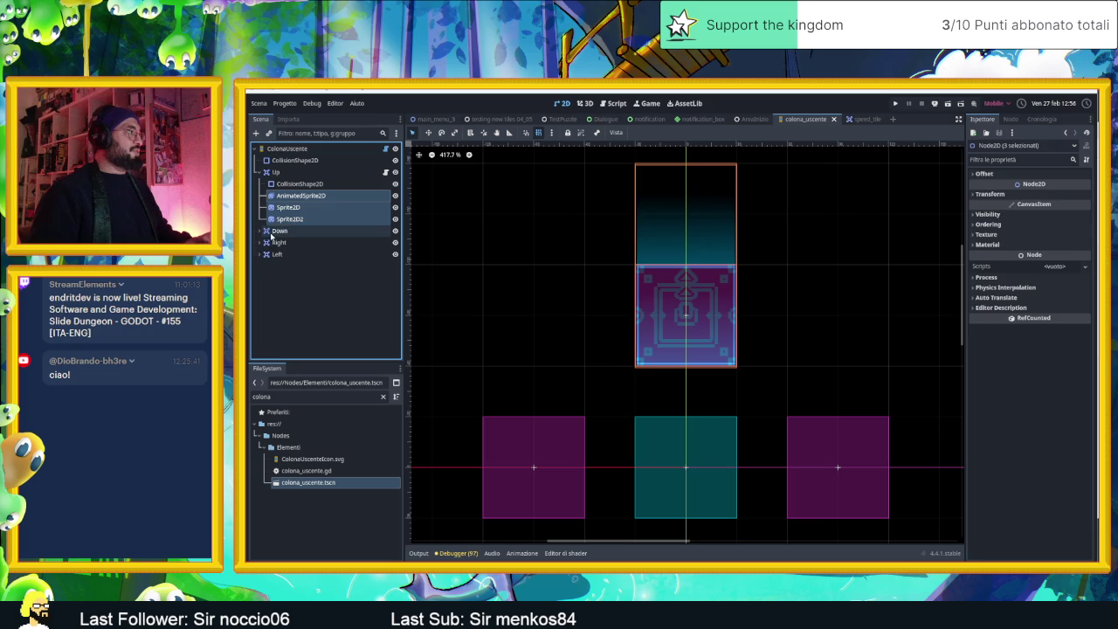
key("ctrl+c")
Step: Paste the three sprite nodes under the Down, Right and Left pads
left_click(272, 233)
key("ctrl+v")
left_click(284, 289)
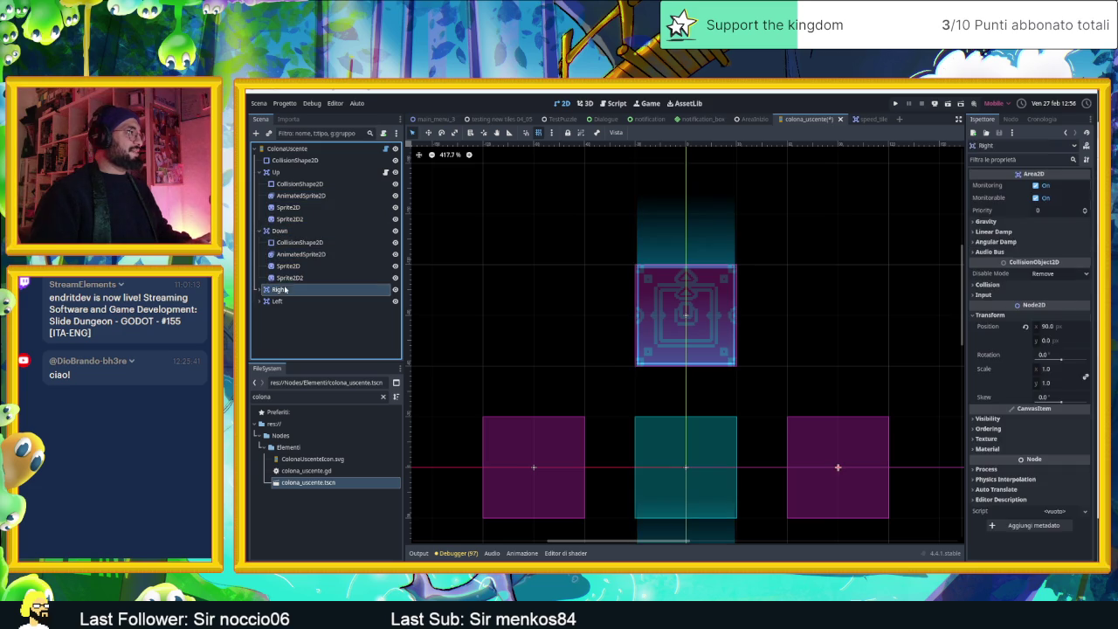
key("ctrl+v")
left_click(285, 348)
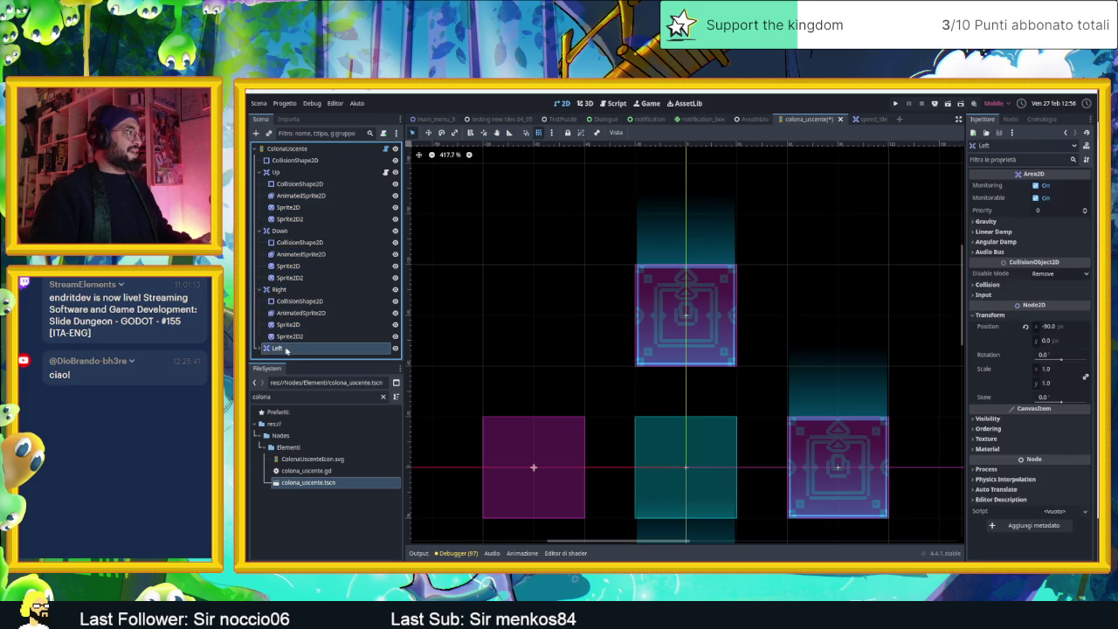
key("ctrl+v")
Step: Collapse the Down, Right and Left branches and open Up's script
left_click(291, 230)
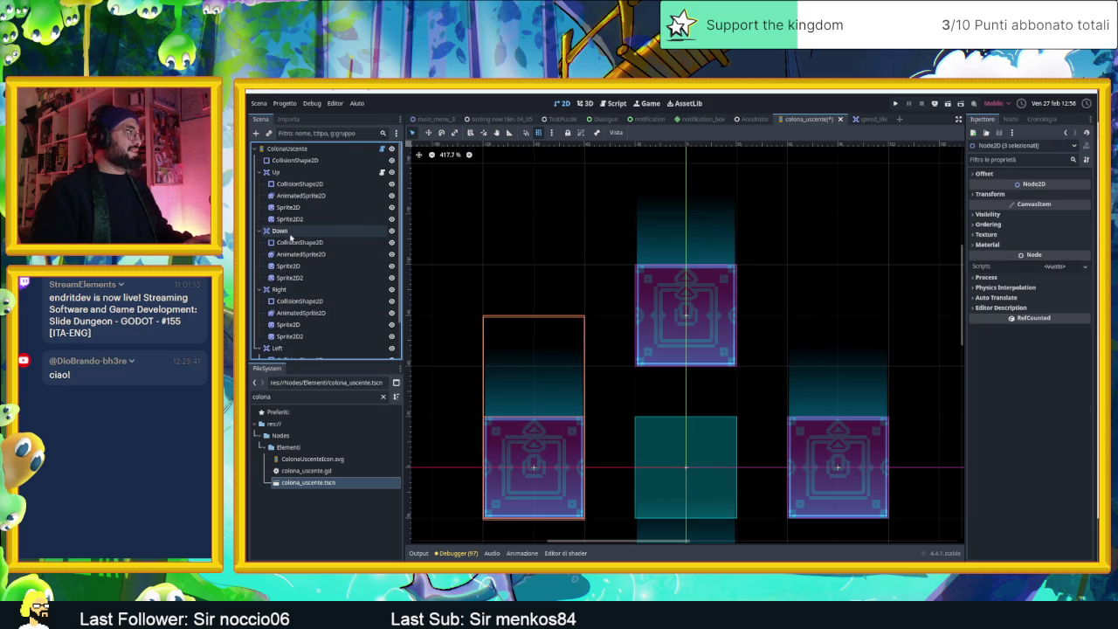
left_click(259, 231)
left_click(258, 242)
left_click(260, 255)
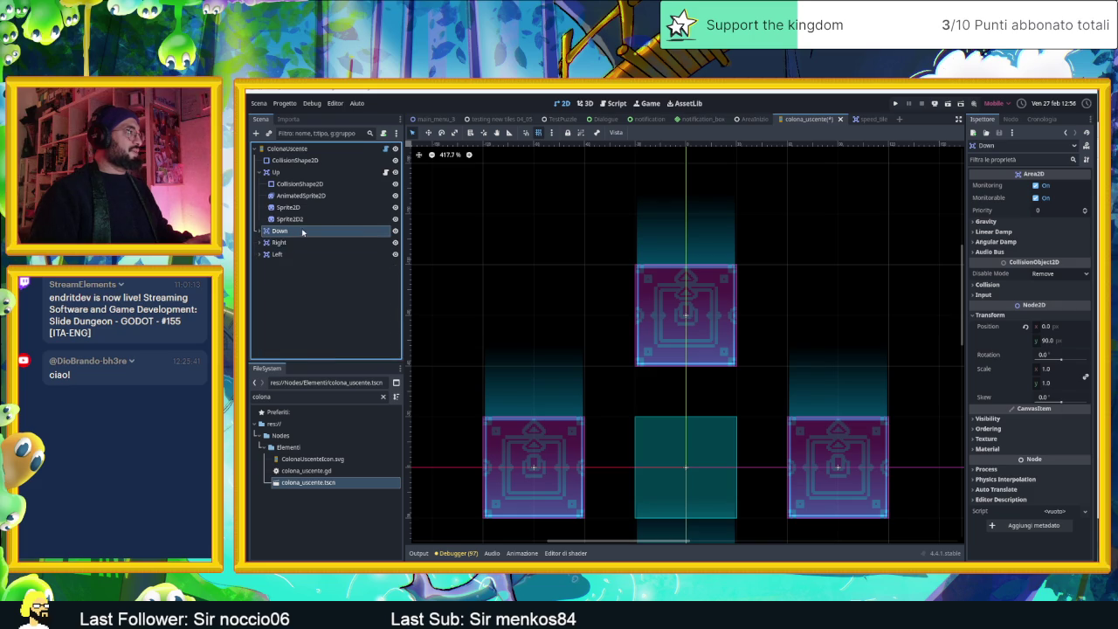
left_click(386, 172)
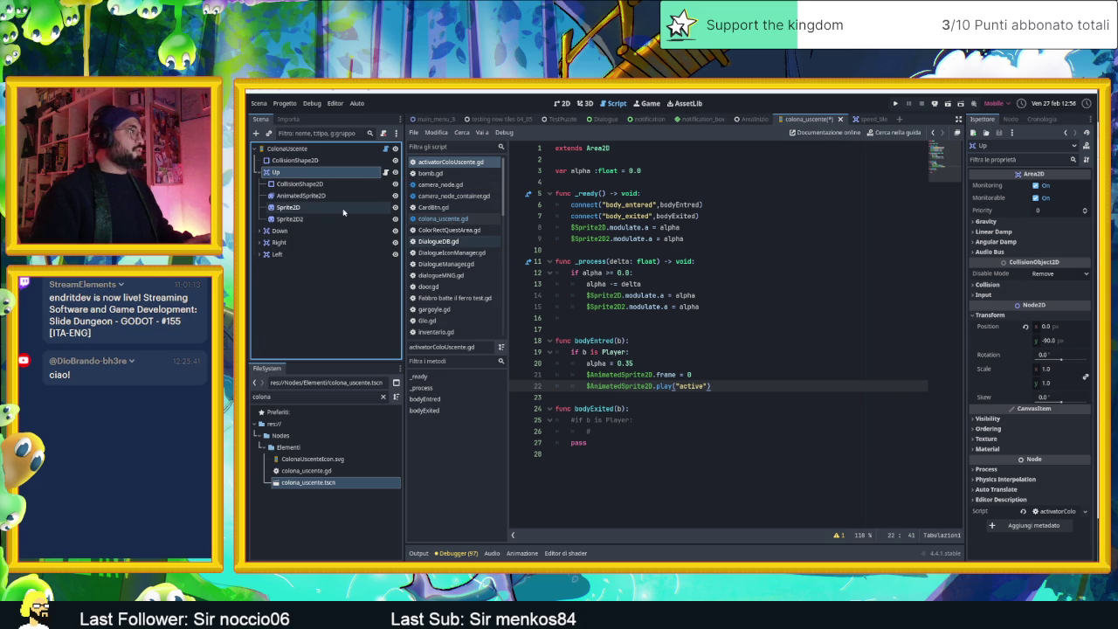
Step: Quick Load activatorColoUscente.gd onto the Down, Right and Left pads at once, then return to 2D
left_click(310, 231)
left_click(302, 253, "shift")
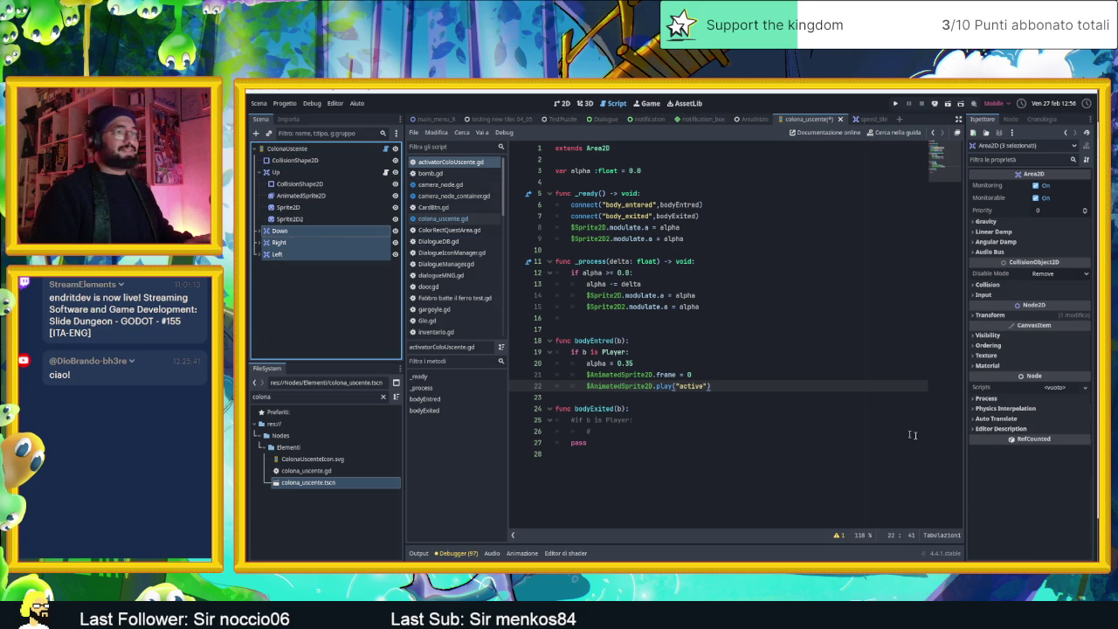
left_click(1084, 387)
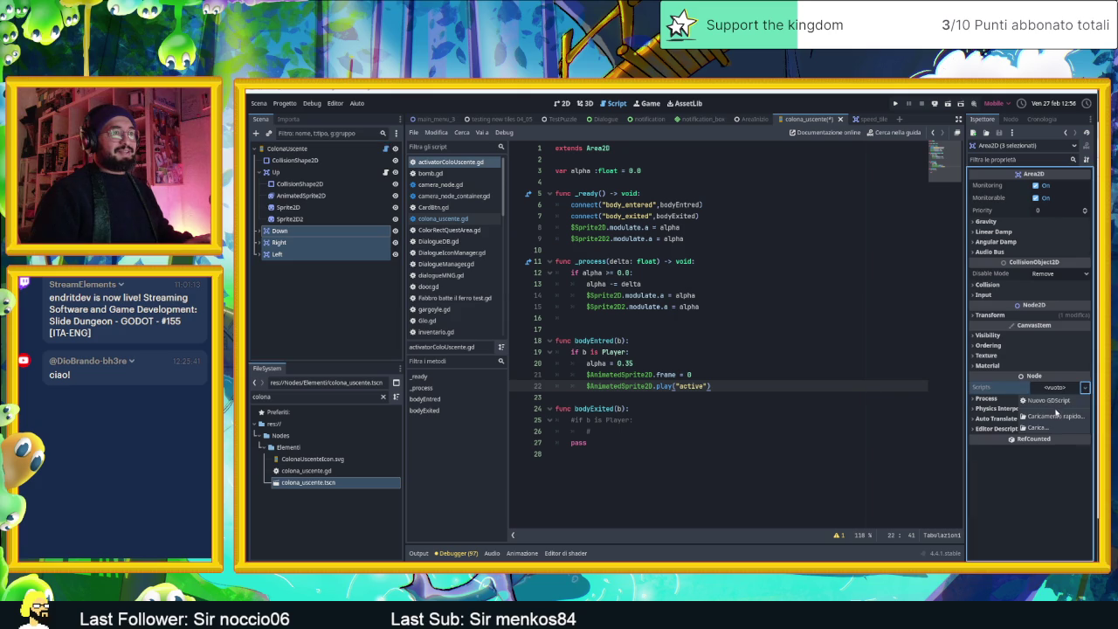
left_click(1061, 420)
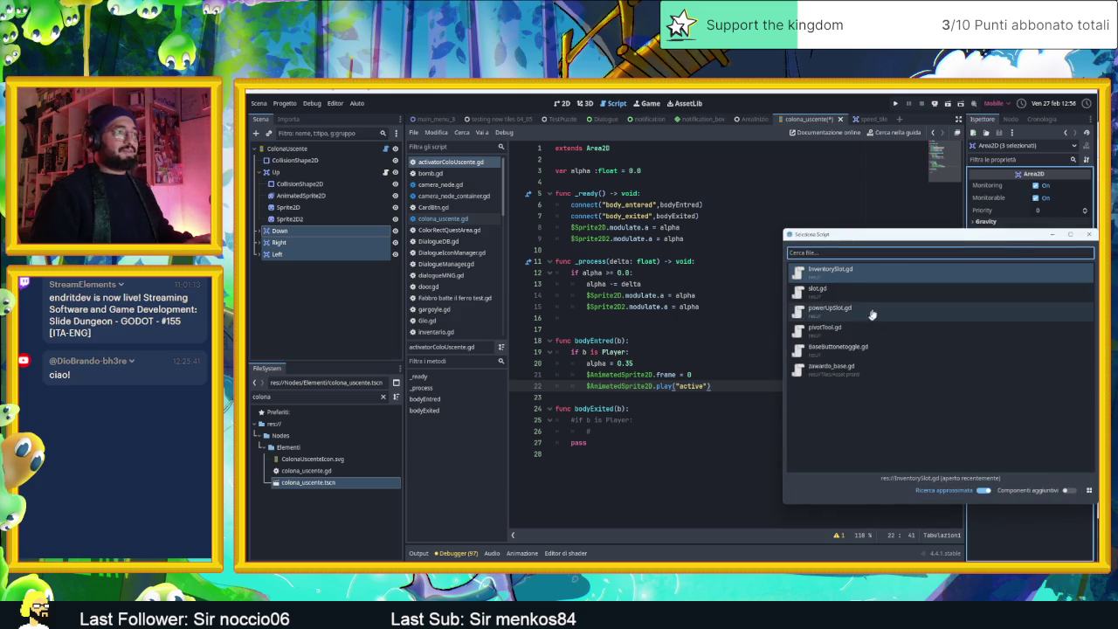
type("act")
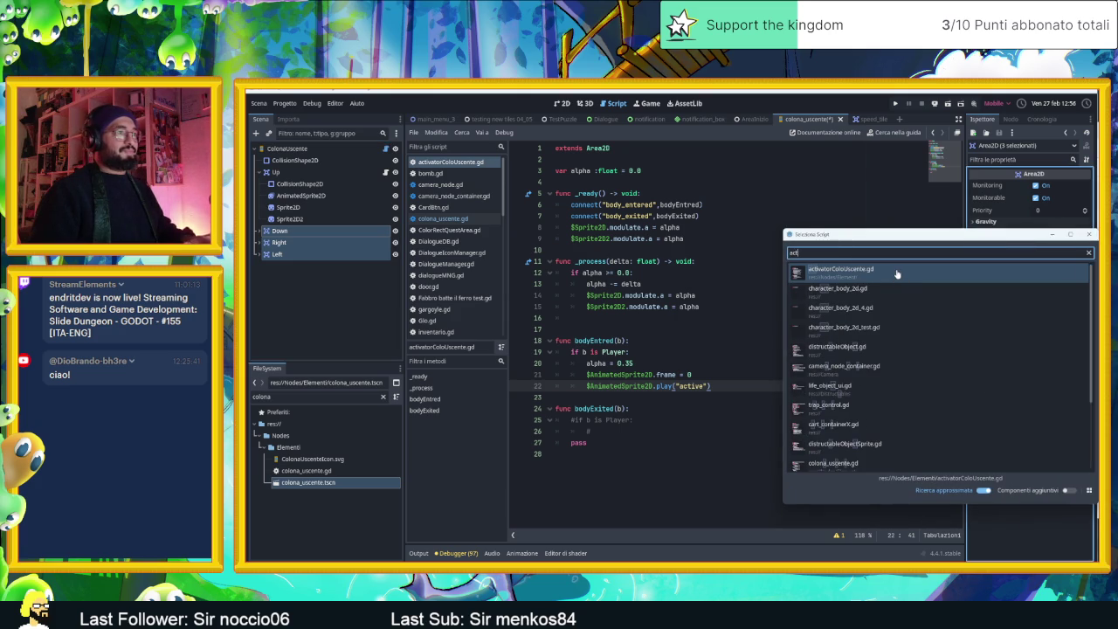
double_click(896, 273)
left_click(339, 284)
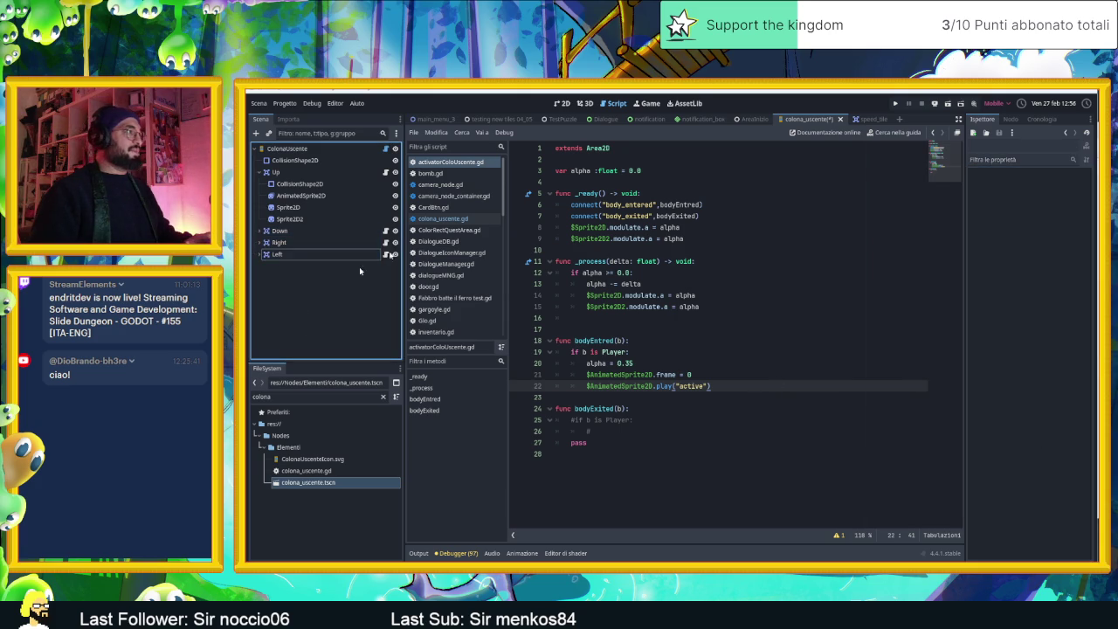
left_click(561, 103)
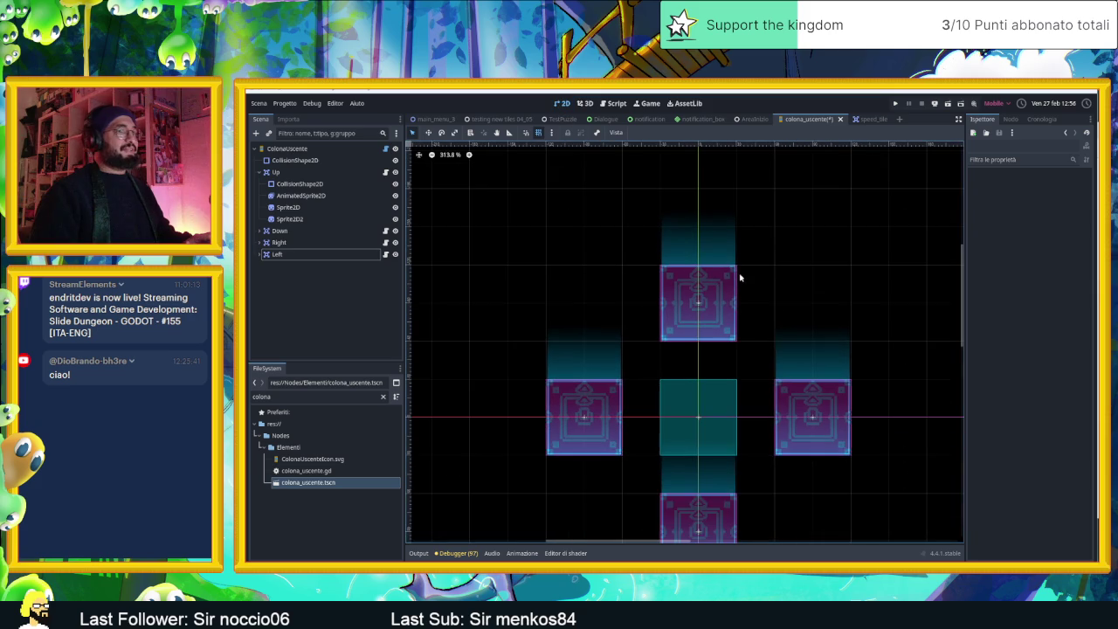
Step: Save colona_uscente with Ctrl+S and run the project with F5
left_click_drag(753, 324, 690, 259)
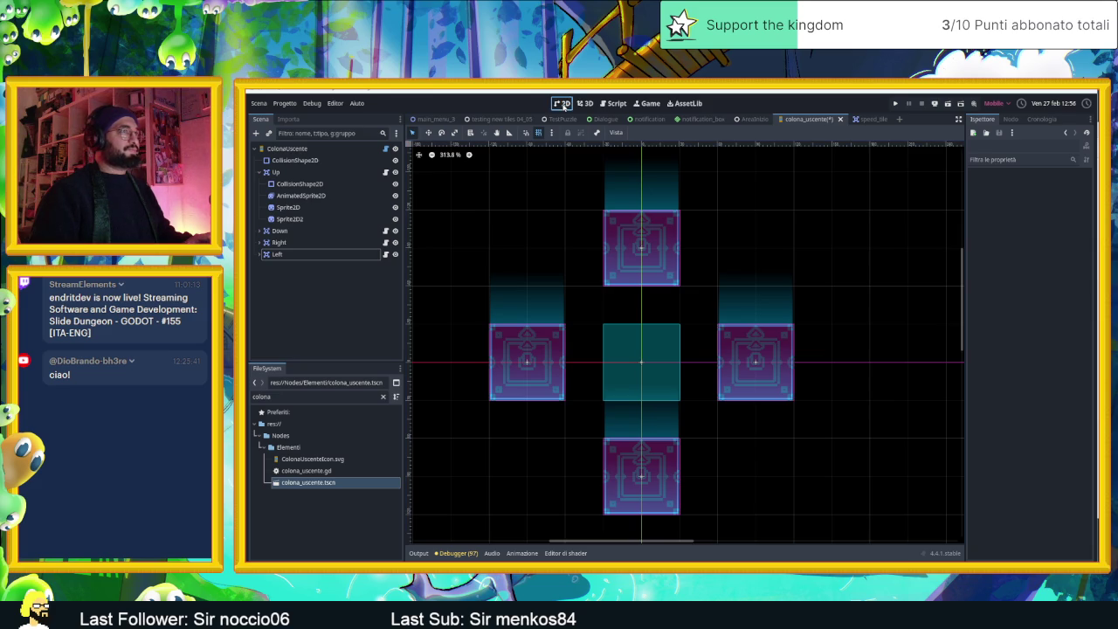
left_click(564, 104)
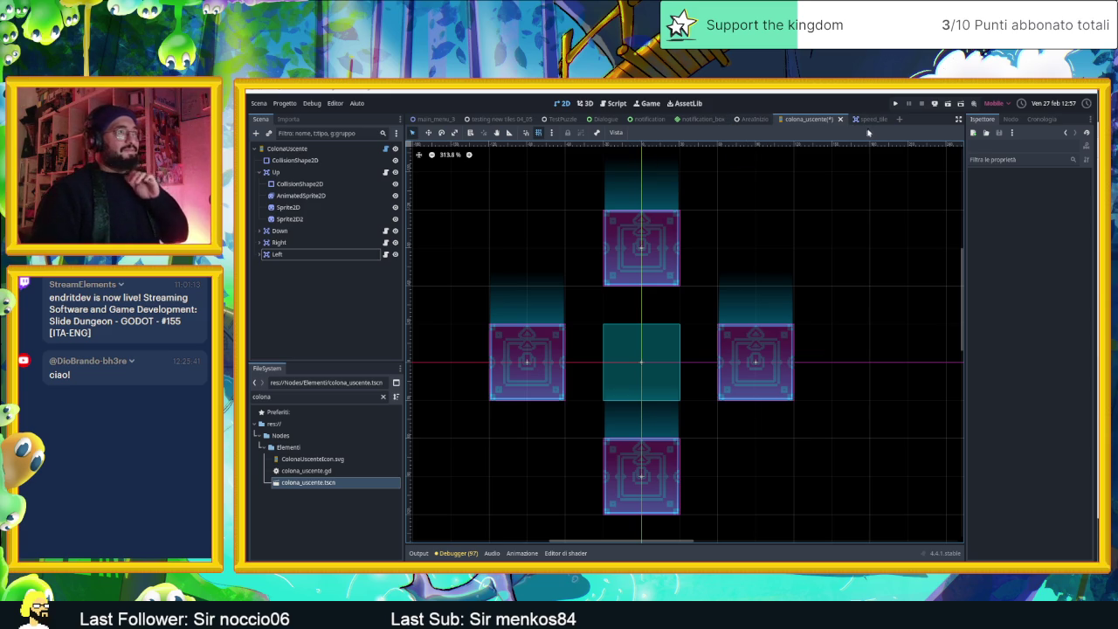
key("ctrl+s")
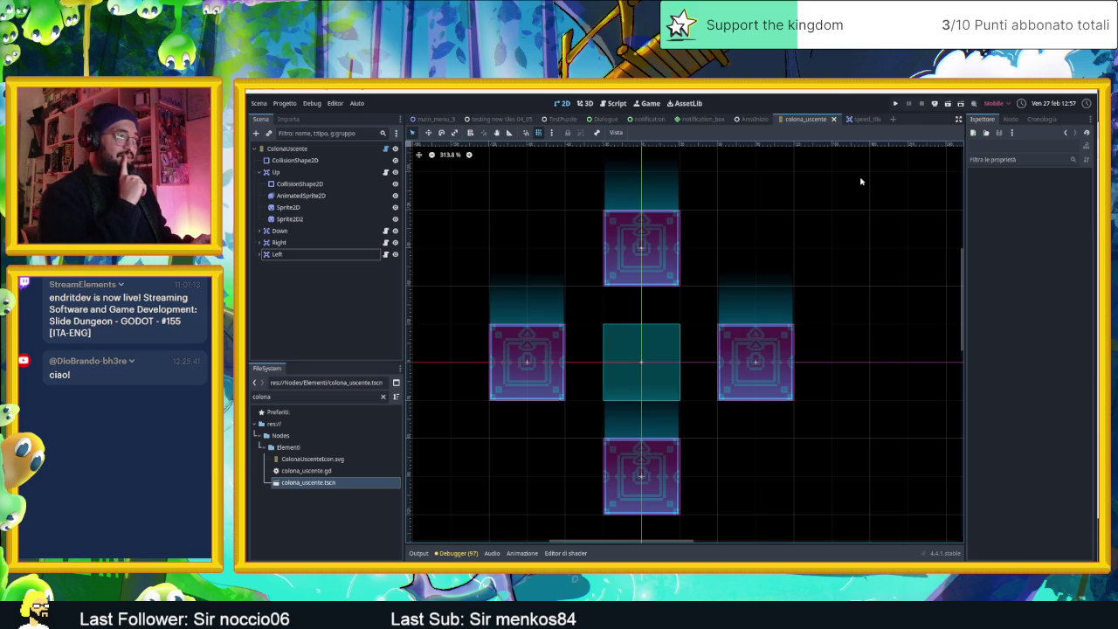
key("F5")
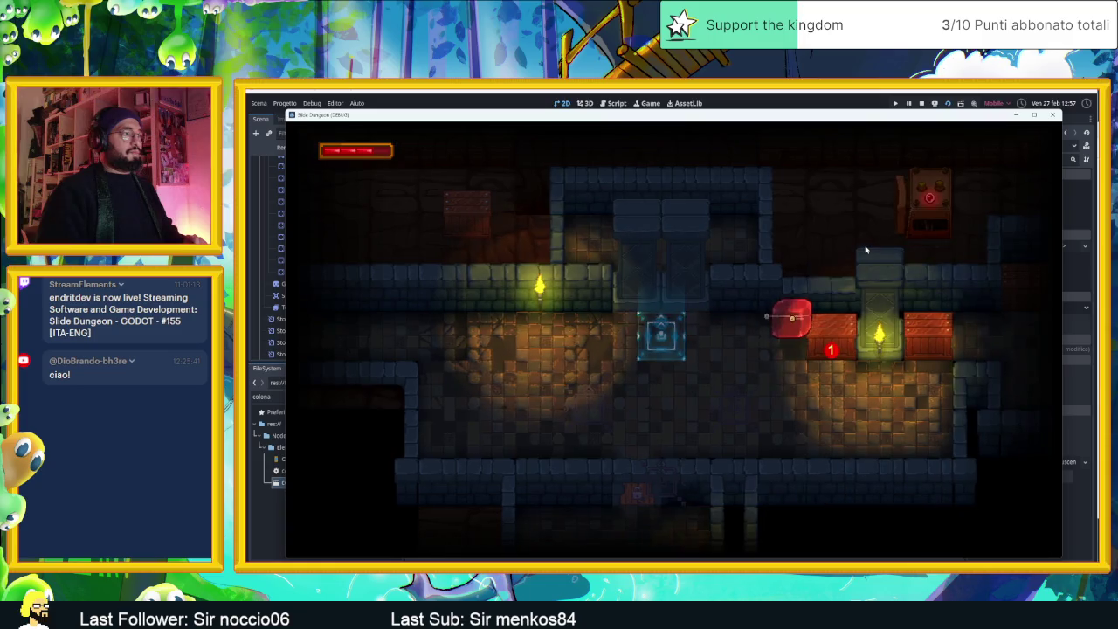
Step: Slide the player through the level's corridors and rooms with the arrow keys
key("Up")
key("Right")
key("Down")
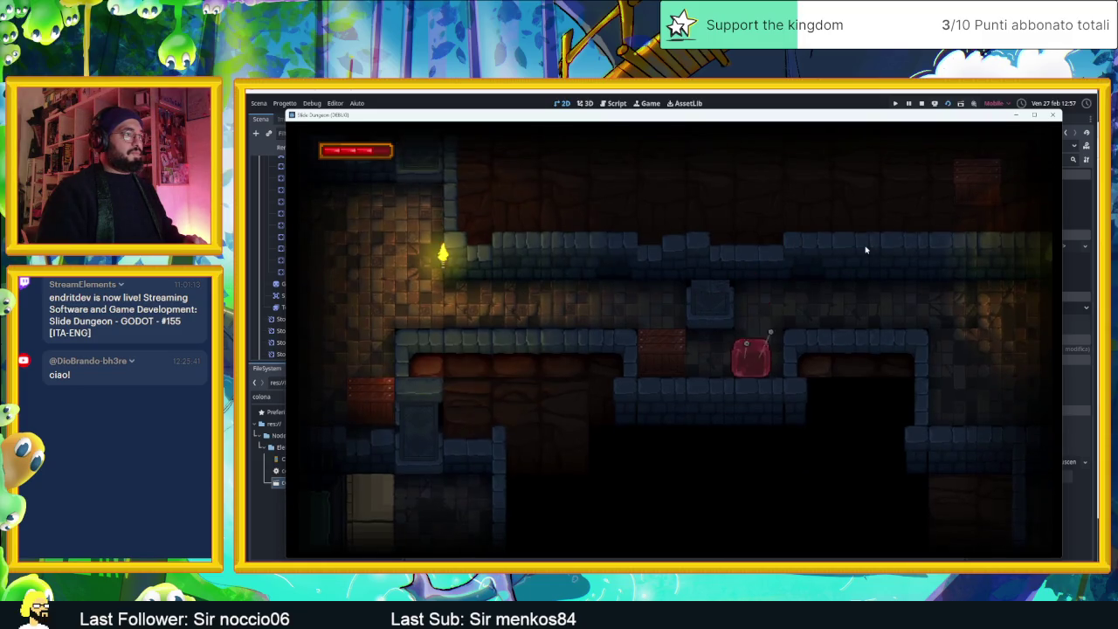
key("Up")
key("Right")
key("Down")
key("Up")
key("Left")
key("Down")
key("Up")
key("Down")
key("Left")
key("Up")
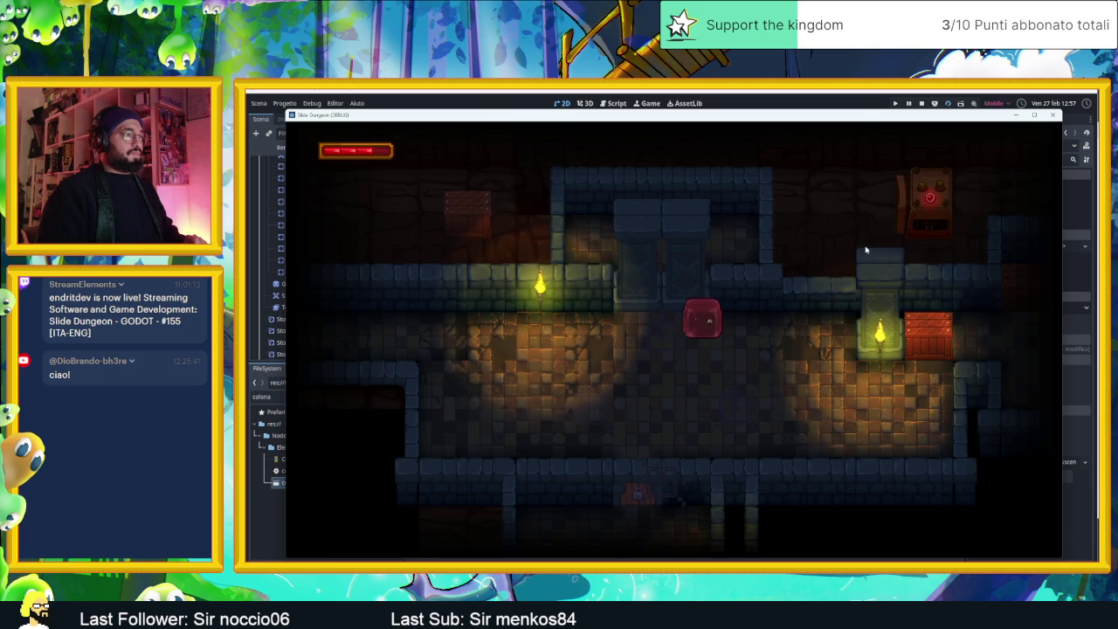
key("Up")
key("Down")
key("Right")
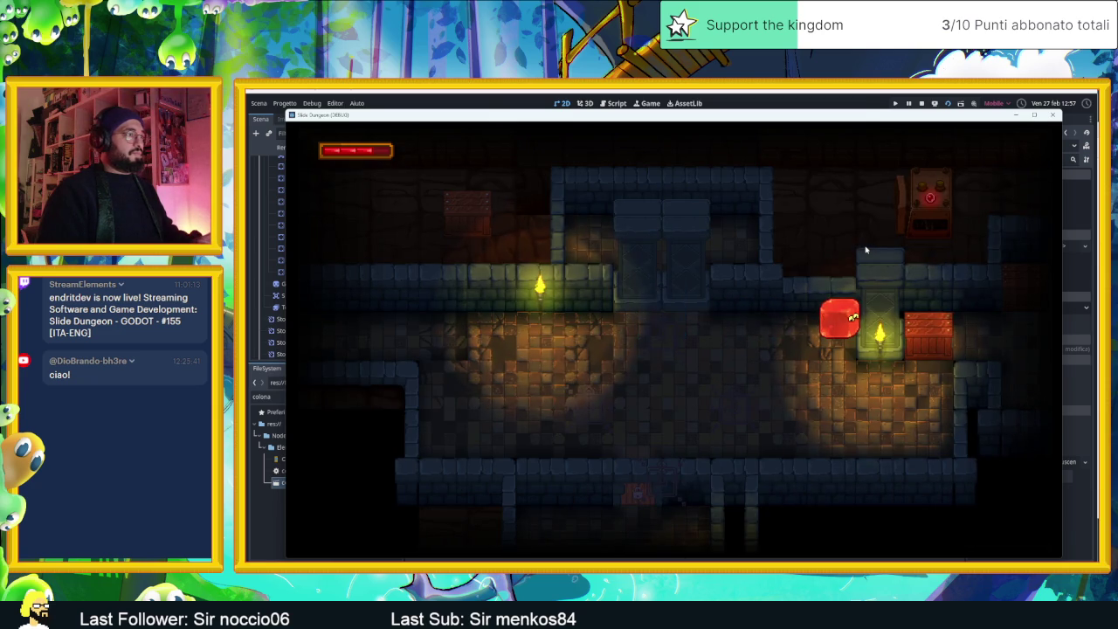
key("Down")
key("Right")
key("Up")
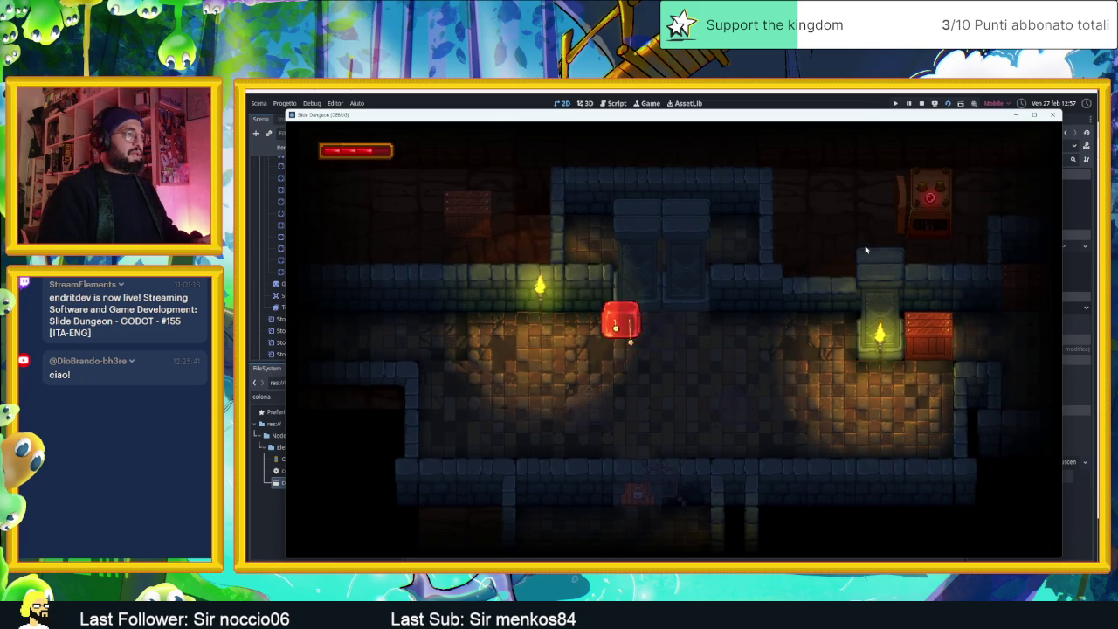
Step: Slide the player back and forth over the pad, then stop the game
key("Right")
key("Left")
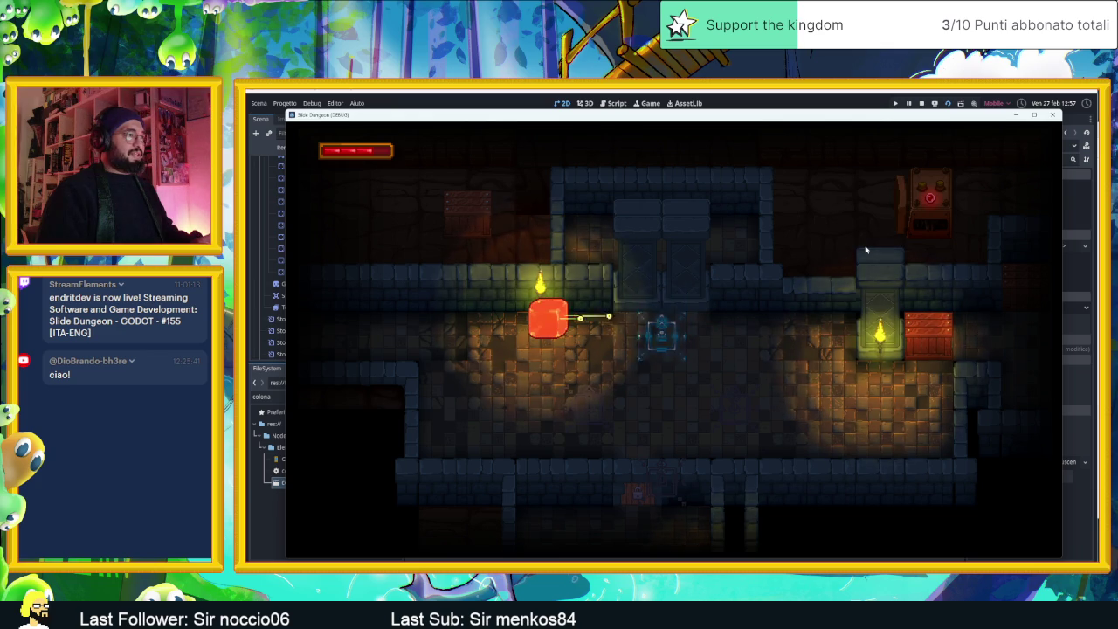
key("Right")
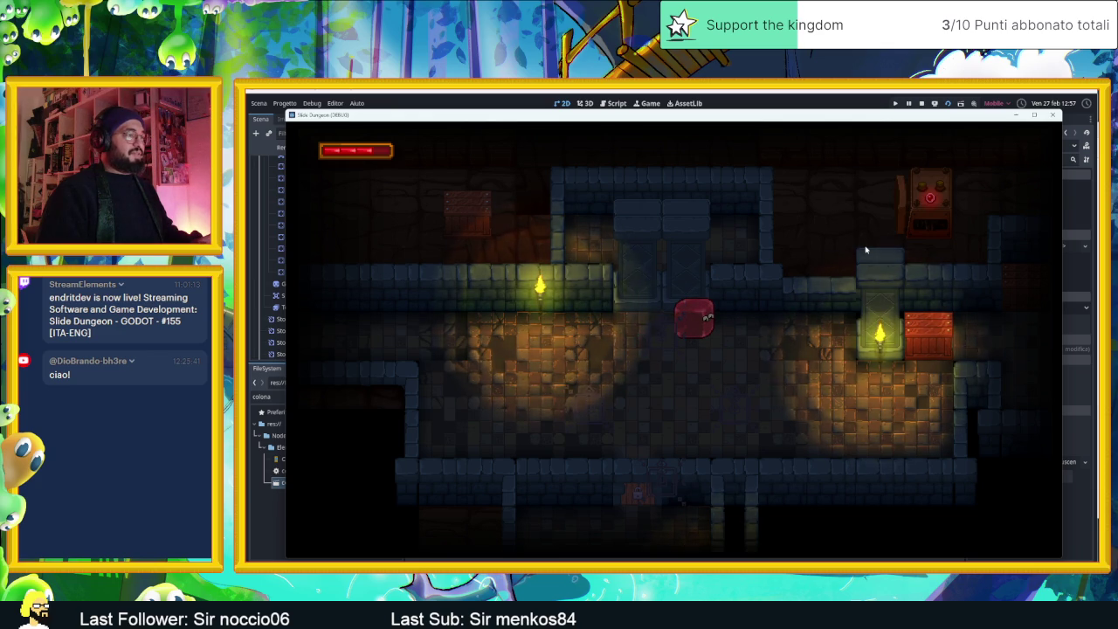
key("Left")
key("Down")
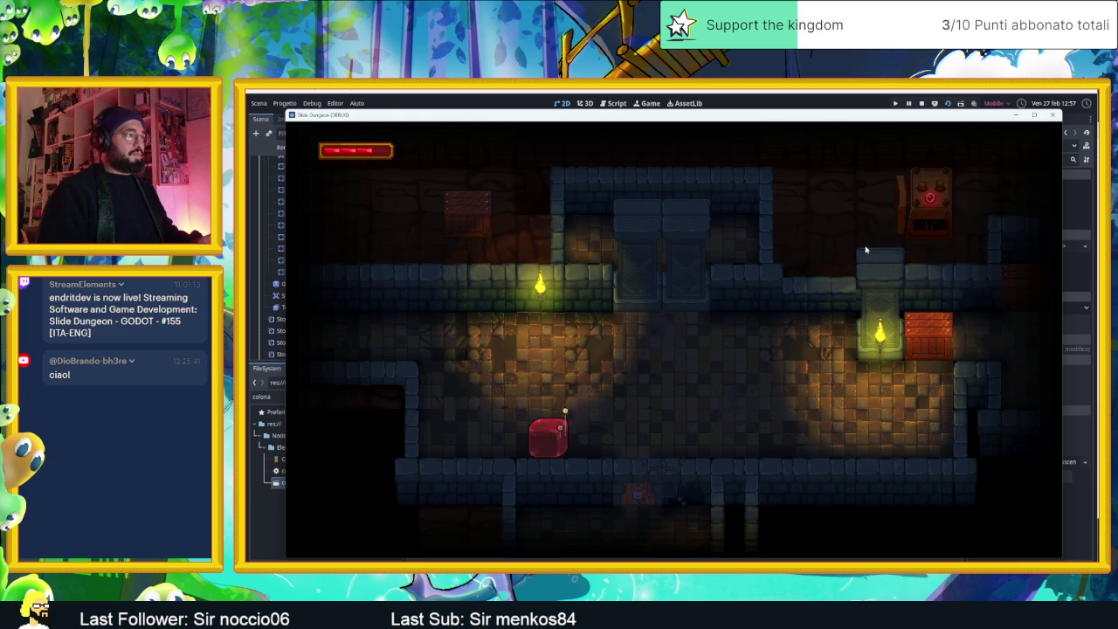
key("Right")
key("Up")
key("Right")
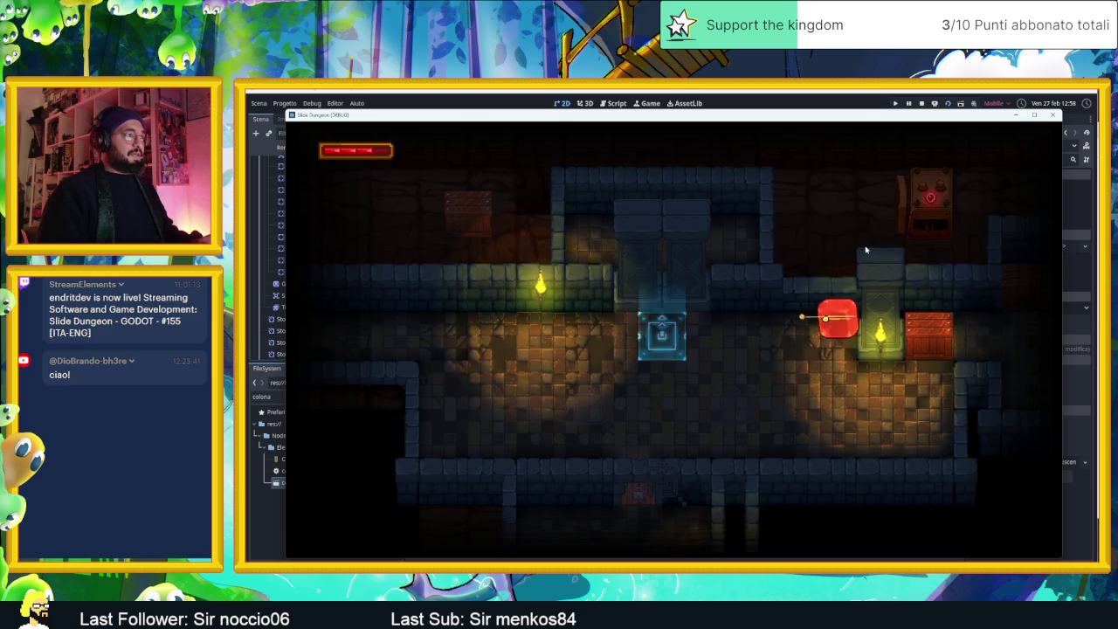
key("Left")
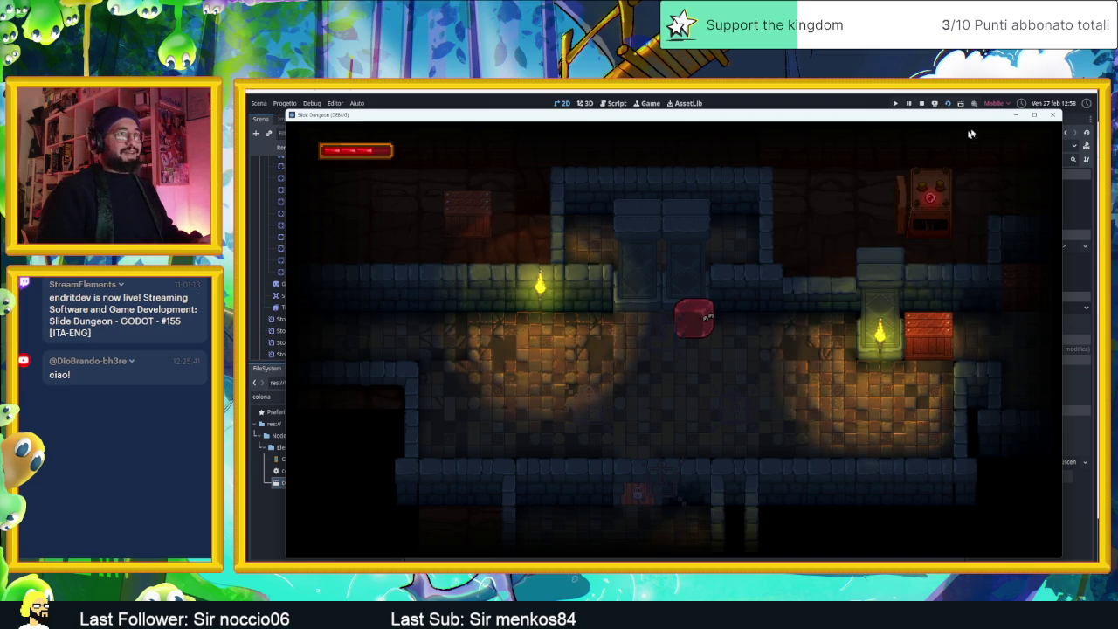
left_click(920, 104)
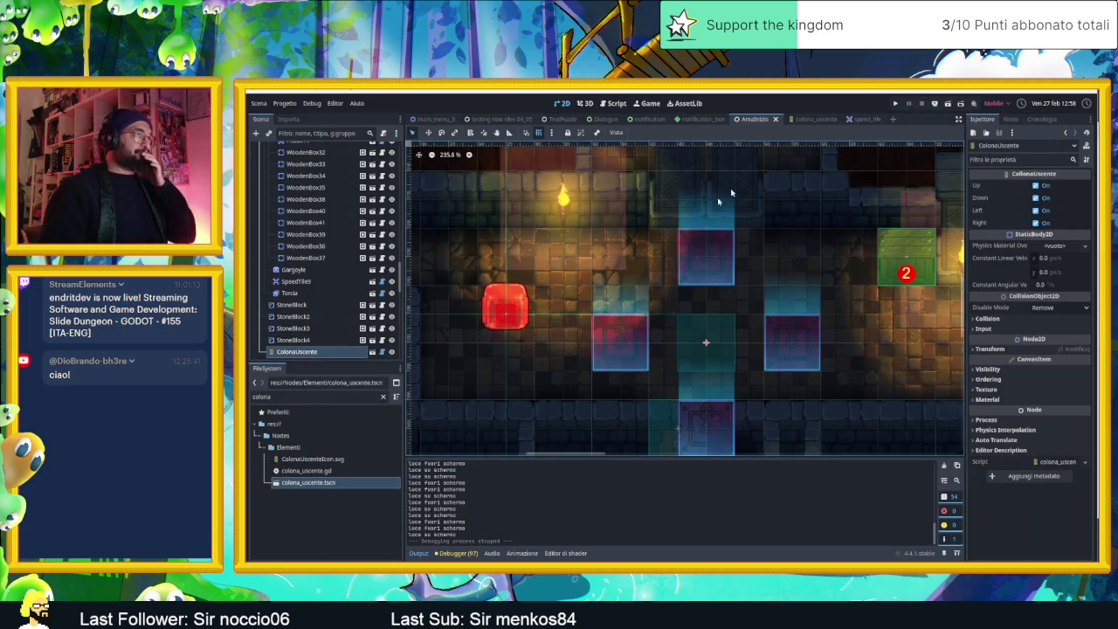
Step: Set Offset y to 30 on the Up pad's AnimatedSprite2D in colona_uscente
left_click(866, 120)
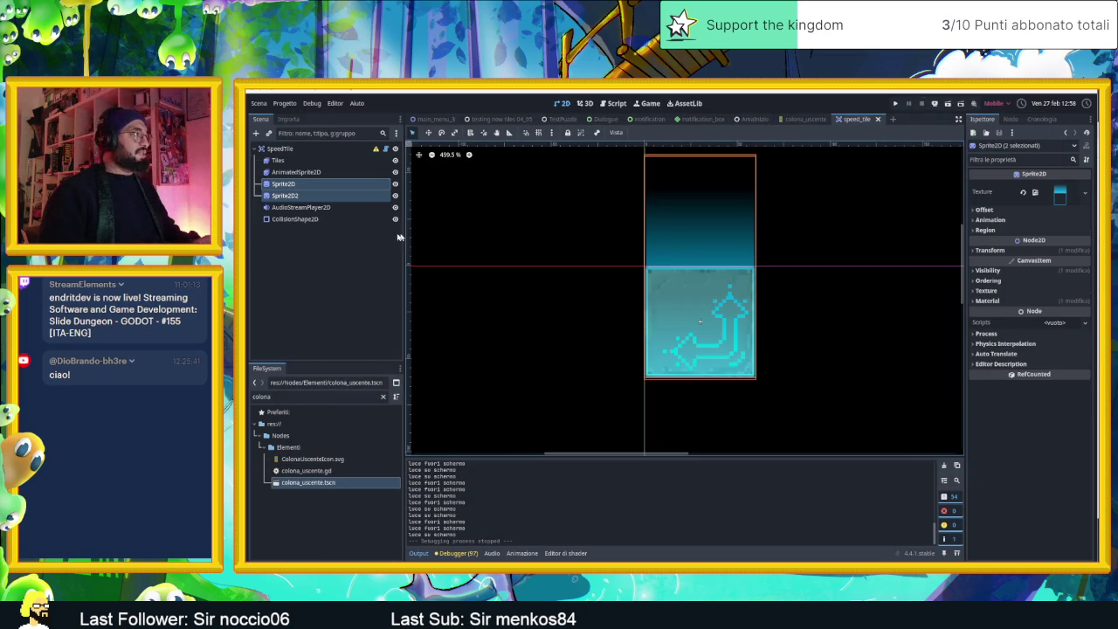
left_click(784, 121)
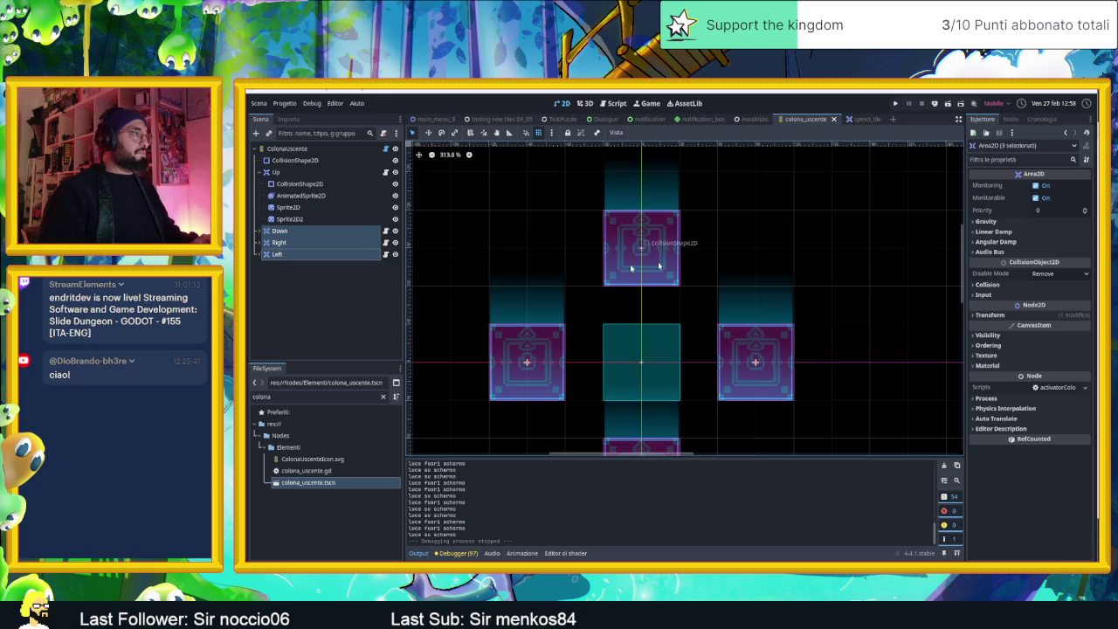
left_click(317, 196)
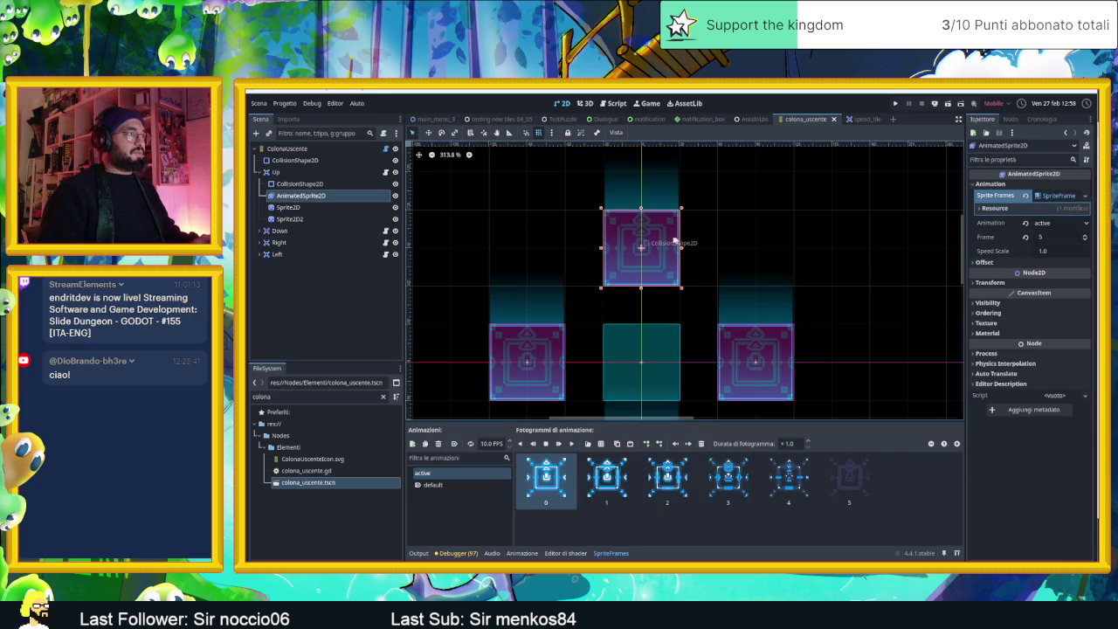
scroll(666, 240, "up", 2)
scroll(666, 240, "up", 4)
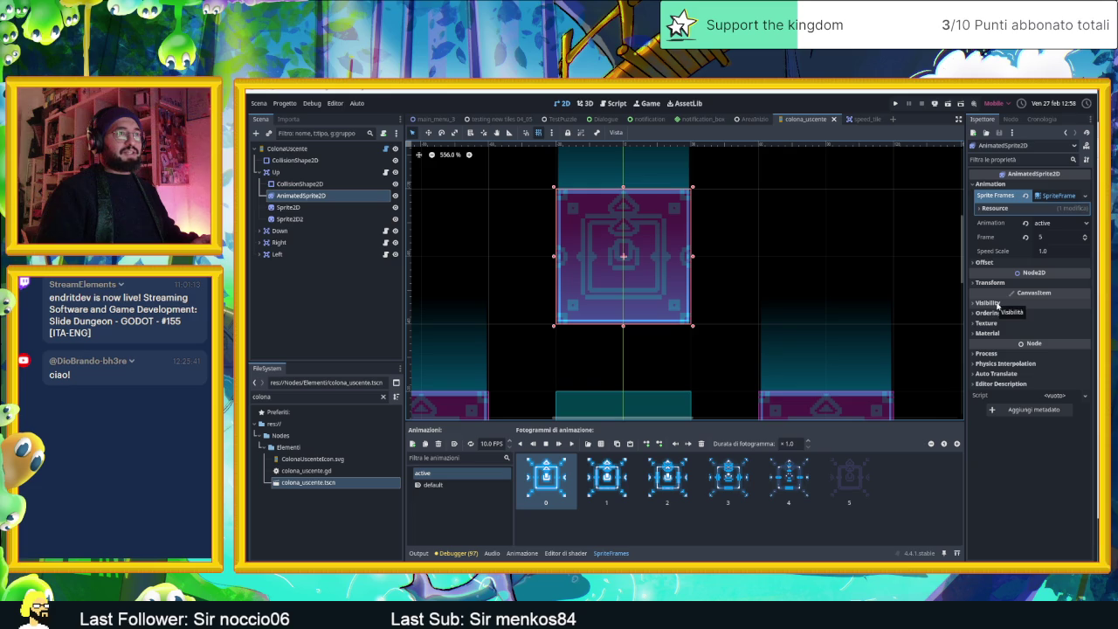
left_click(1009, 262)
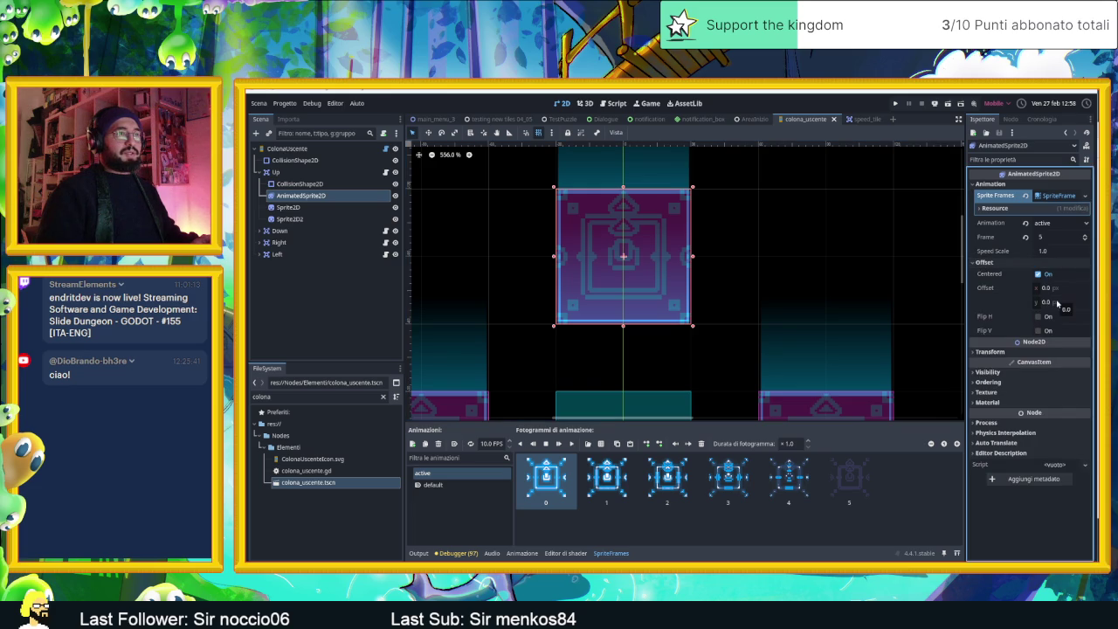
left_click(1057, 302)
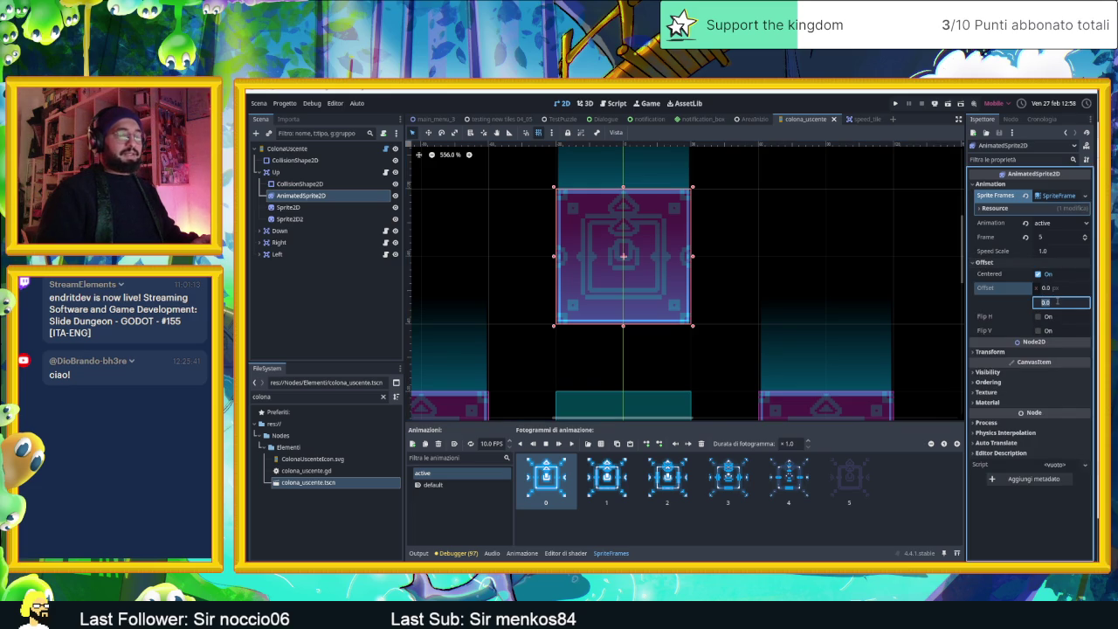
type("30")
key("Return")
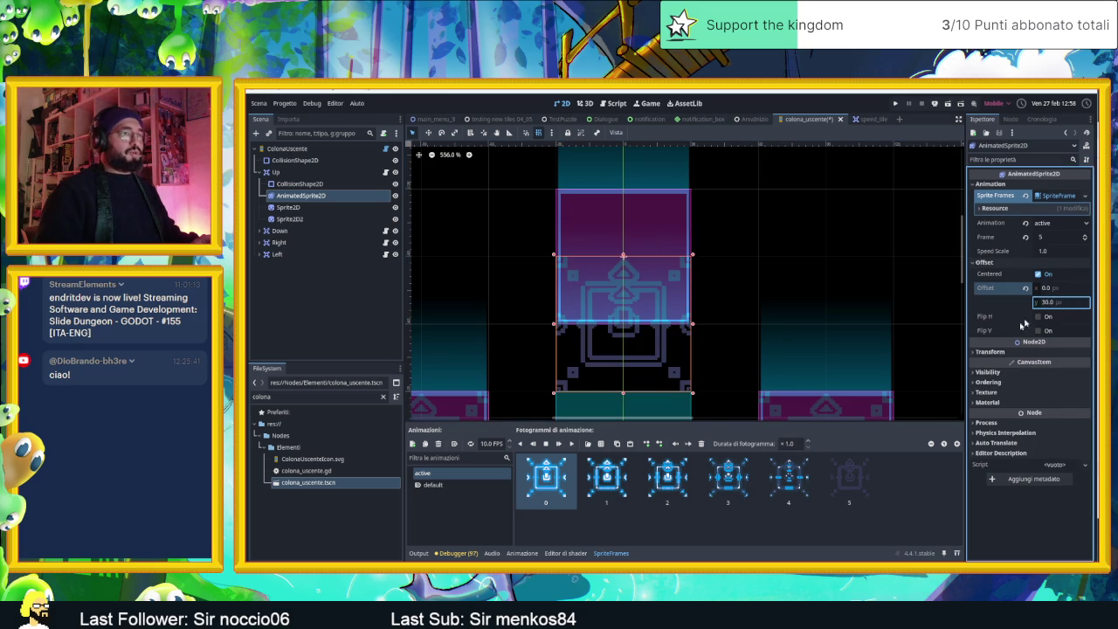
Step: Set the sprite's Position y to -30, save, and return to AreaInizio
left_click(1035, 352)
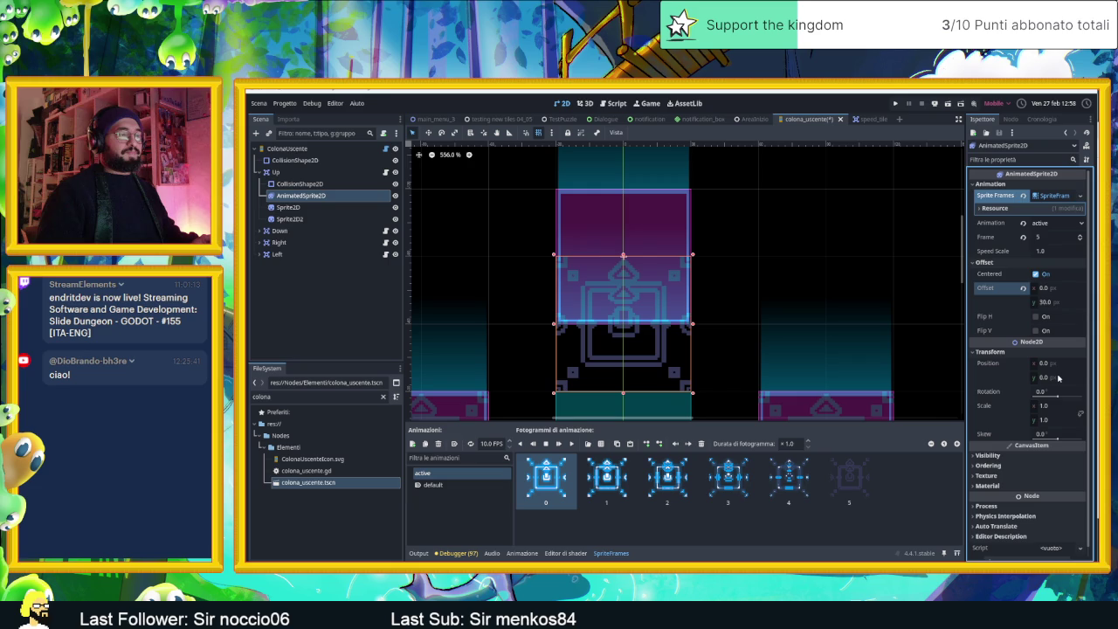
left_click(1058, 377)
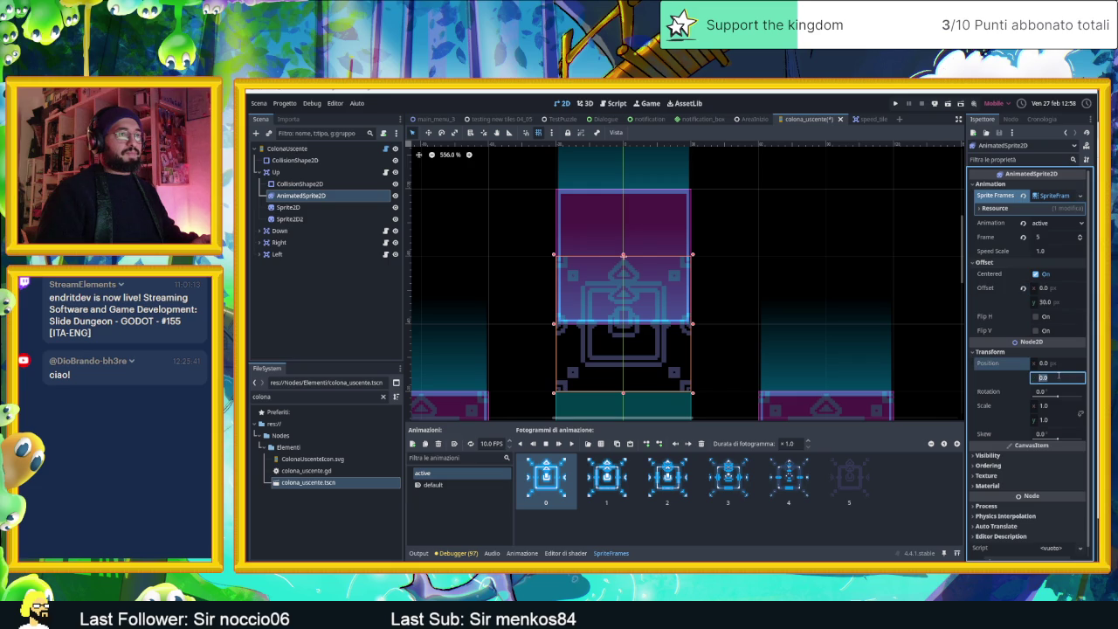
type("-30")
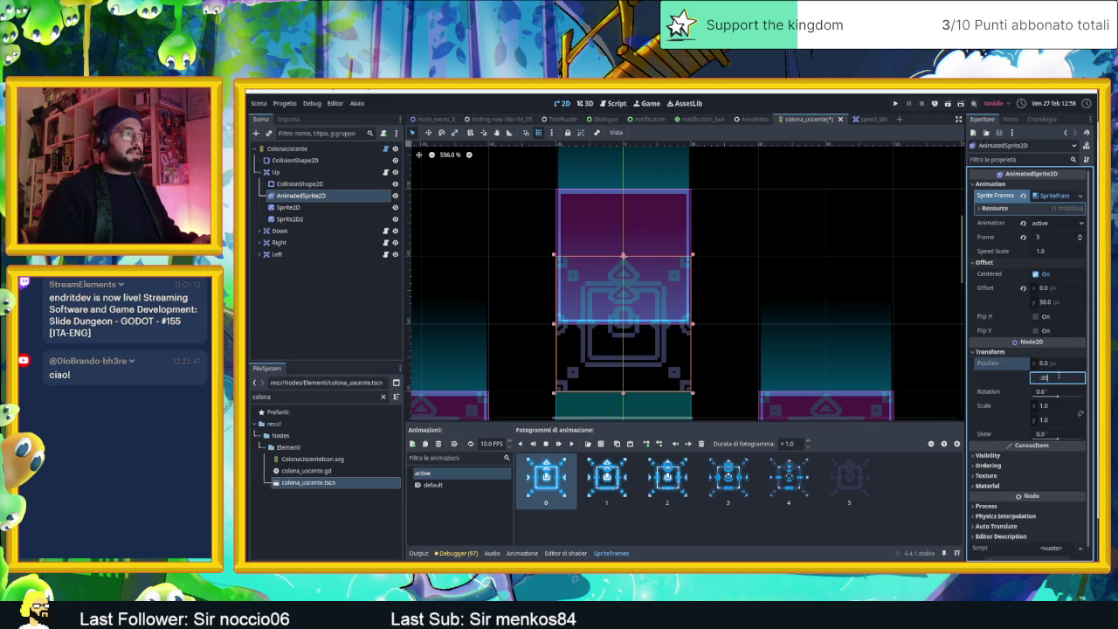
key("Return")
key("ctrl+s")
left_click(753, 120)
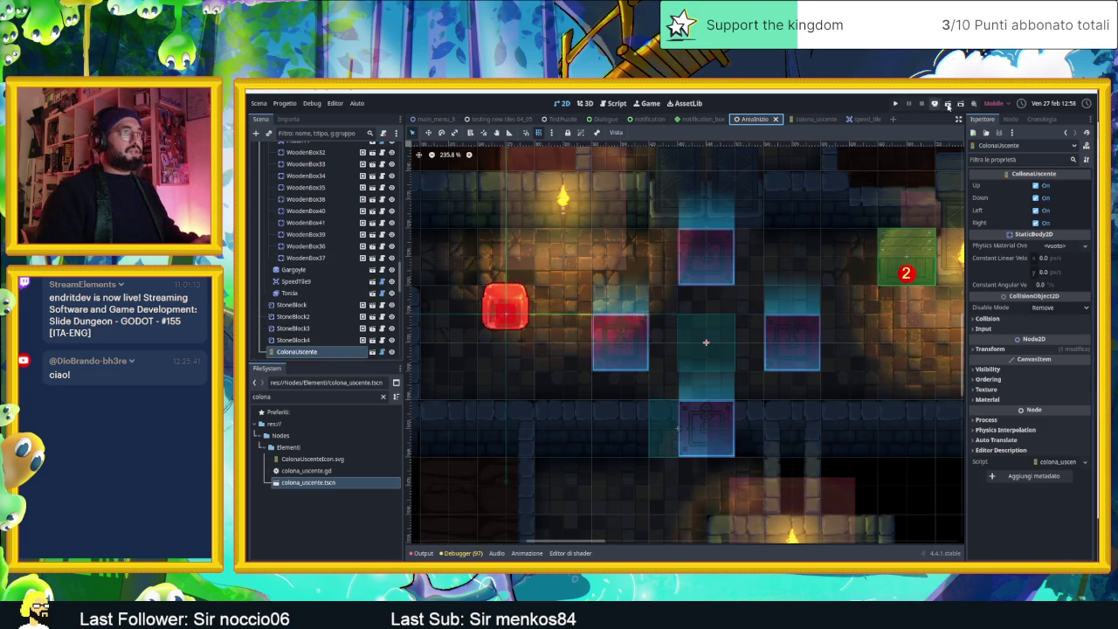
Step: Run the scene with F6 and slide the player right and back left
key("F6")
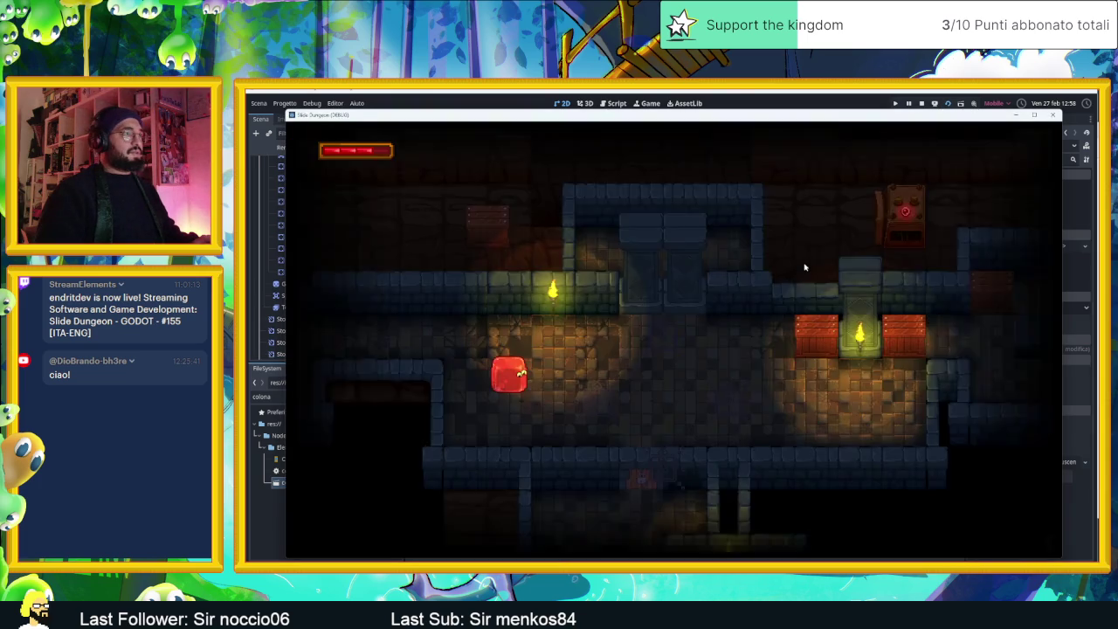
key("Right")
key("Left")
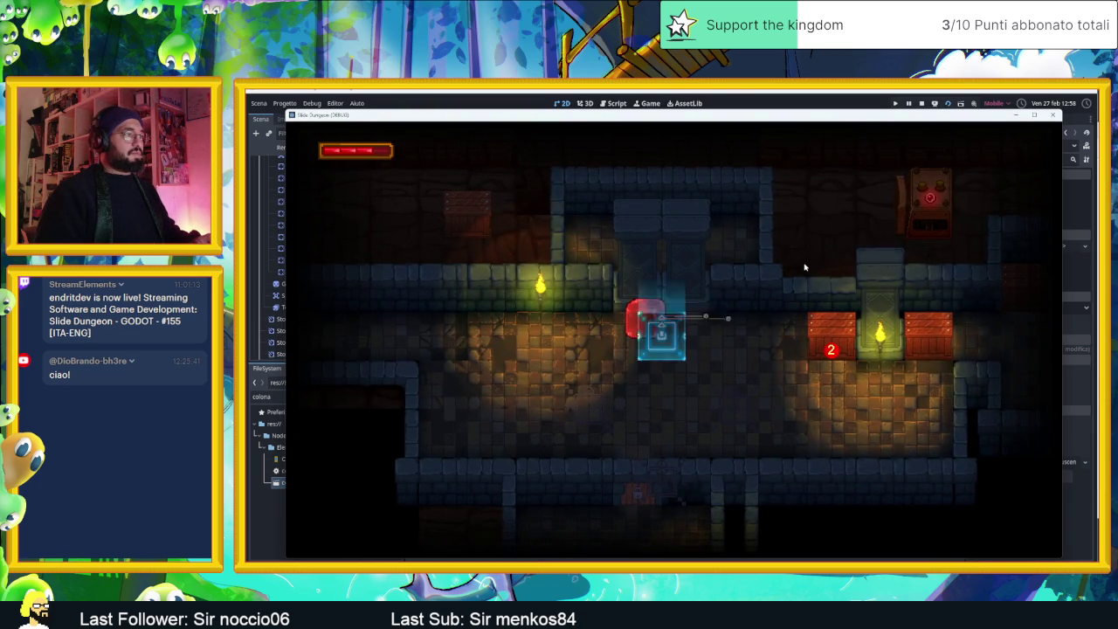
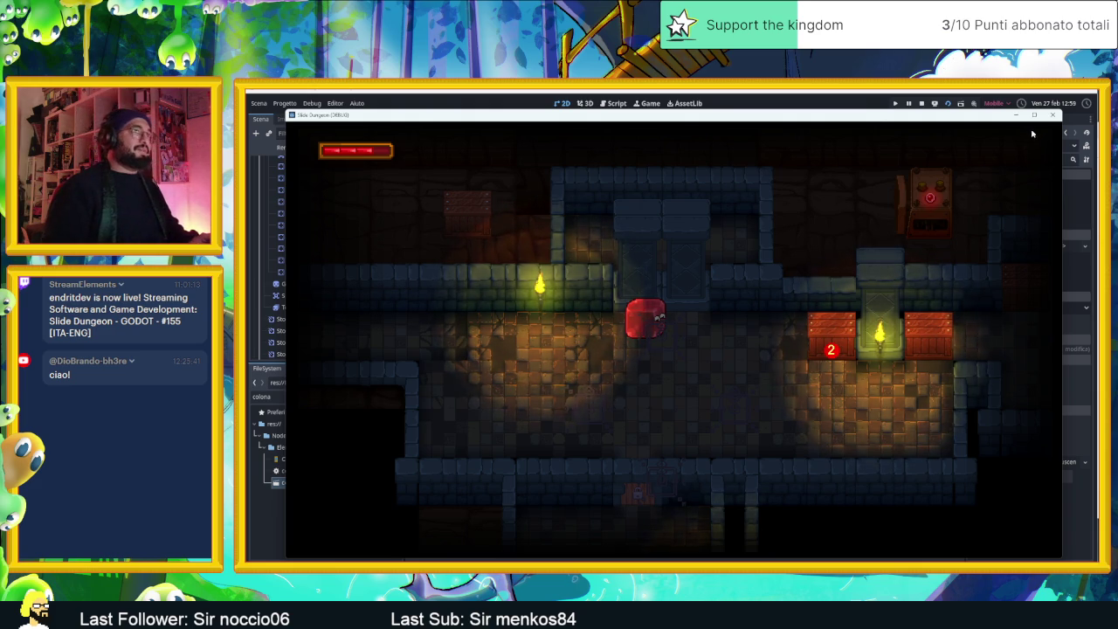
Step: Stop the Slide Dungeon game and launch the Tasks2 board, placing it over the editor
key("F8")
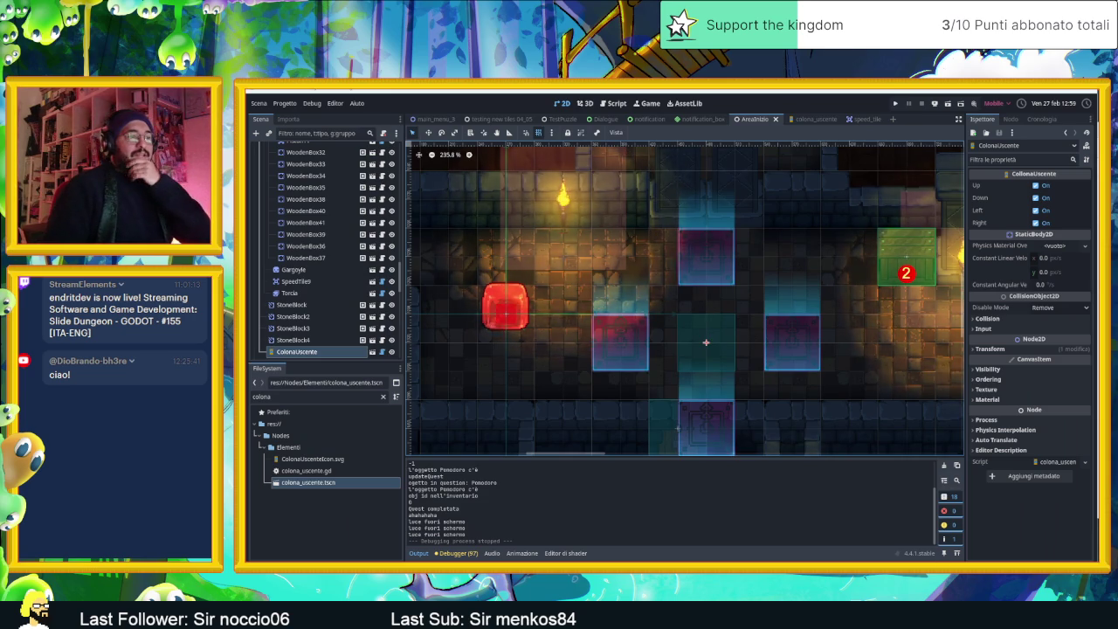
key("super")
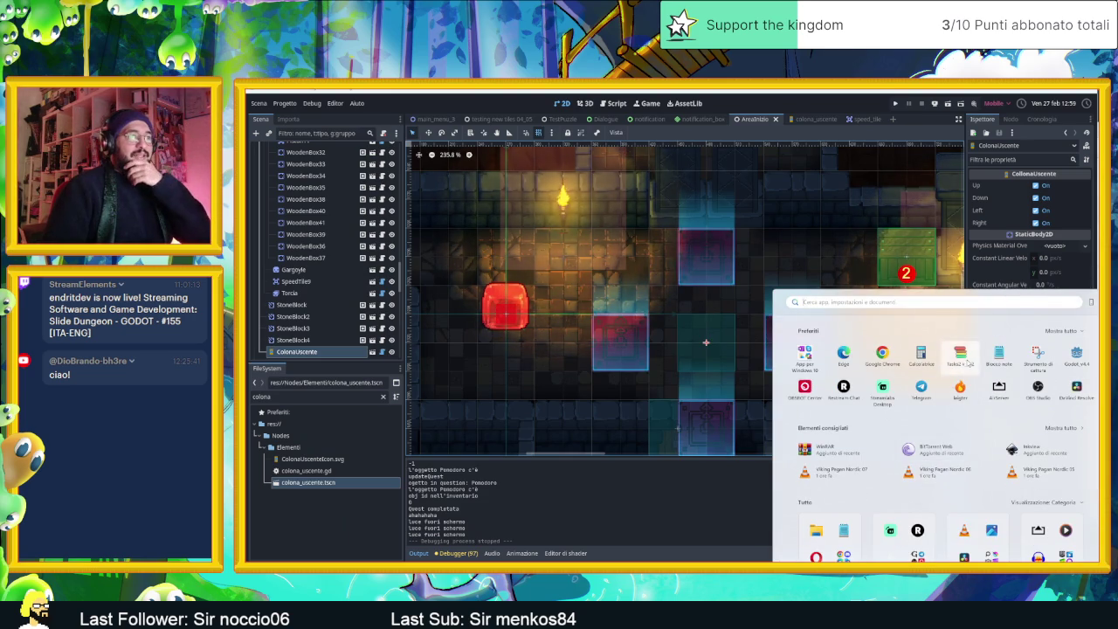
left_click(960, 352)
left_click_drag(913, 242, 647, 153)
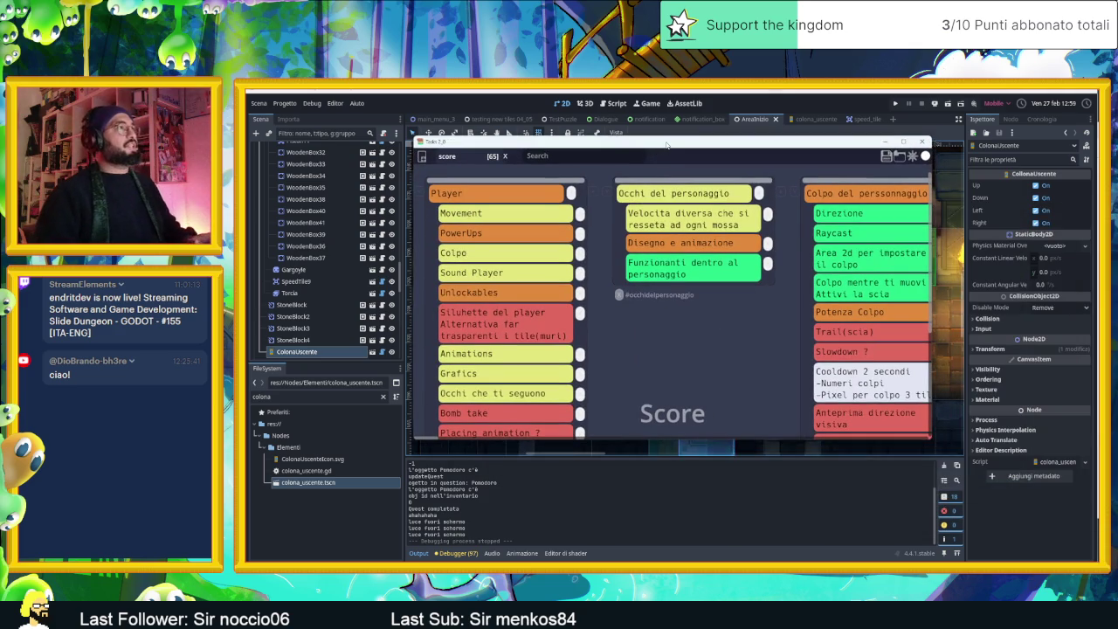
Step: Maximize the task board and switch the 'Colone che escono dalla terra' card from red to orange
double_click(647, 153)
scroll(960, 395, "right", 10)
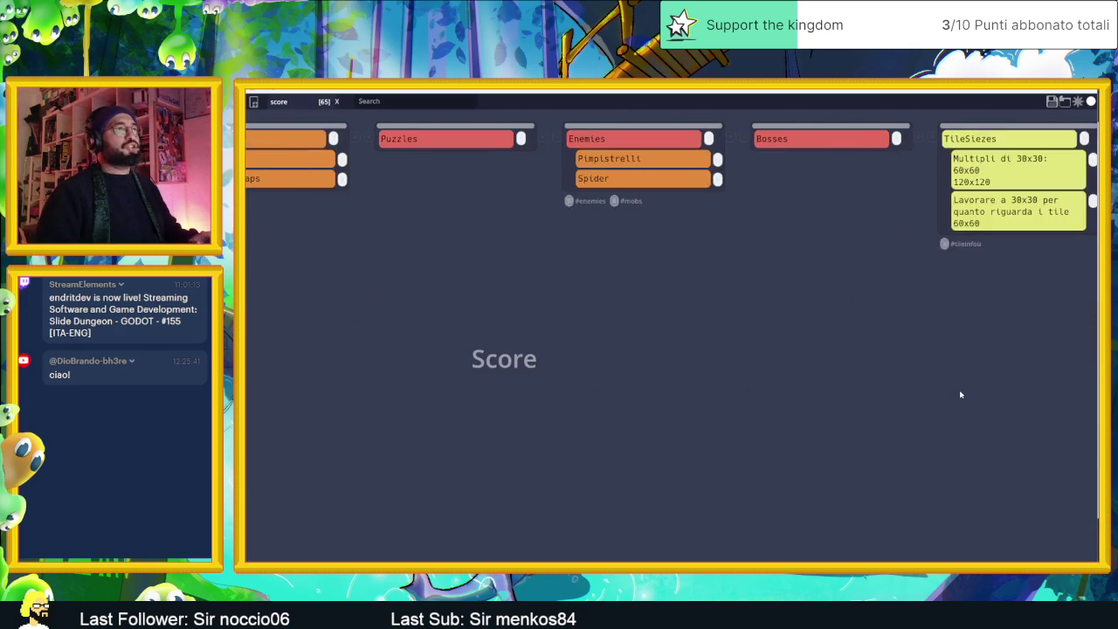
scroll(960, 395, "right", 10)
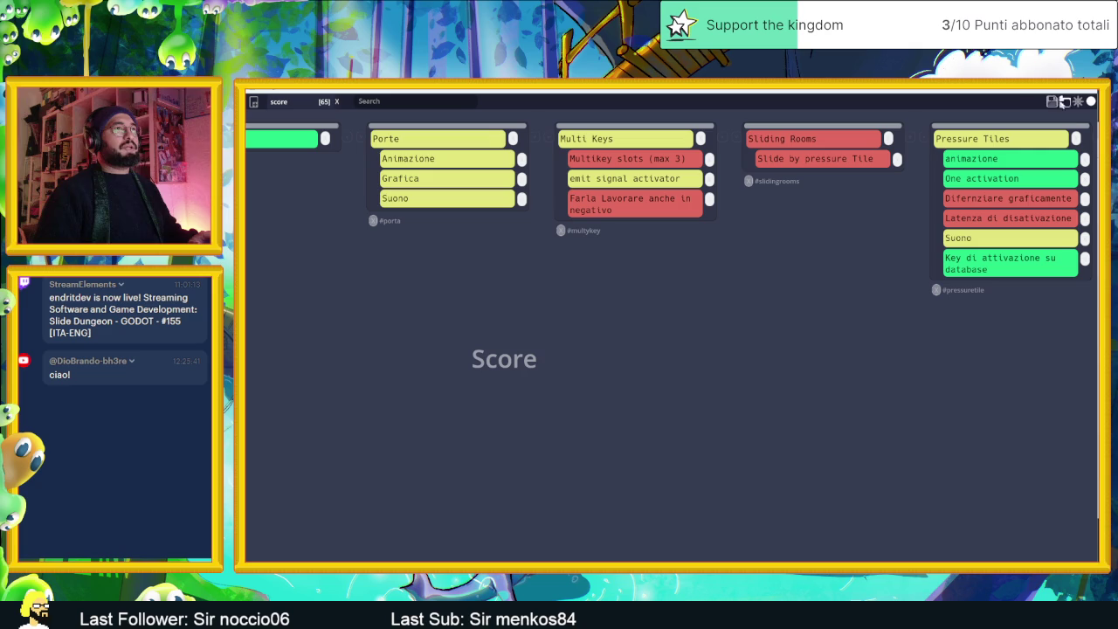
scroll(930, 384, "right", 15)
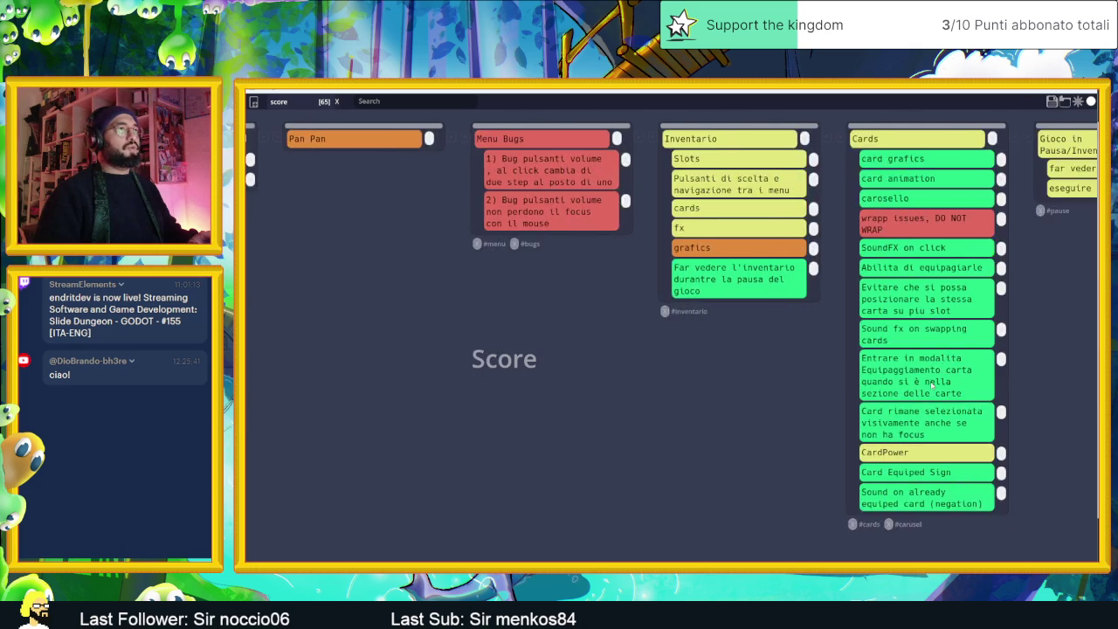
left_click(1015, 185)
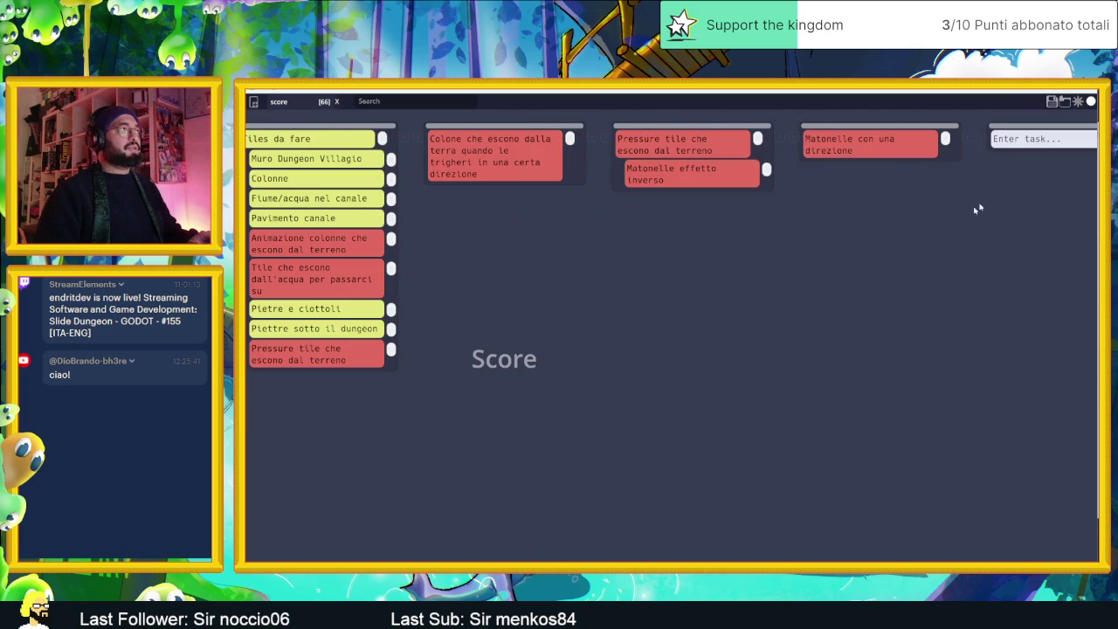
key("Escape")
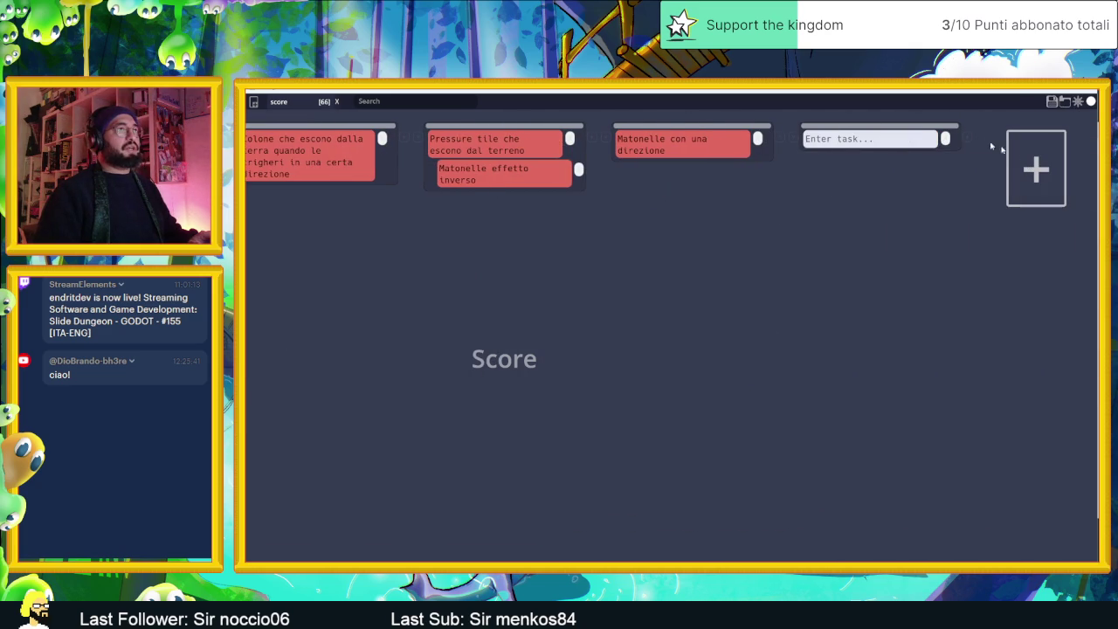
scroll(786, 183, "left", 5)
left_click(711, 155)
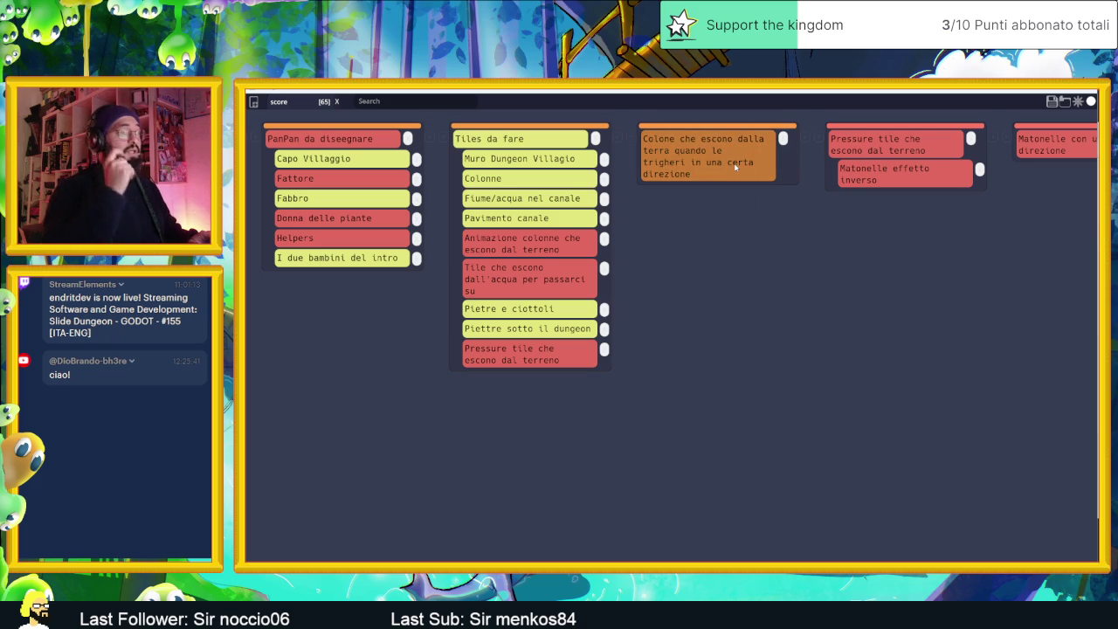
Step: Add the subtask 'Migliorare ysort' under the Colone card
left_click(809, 138)
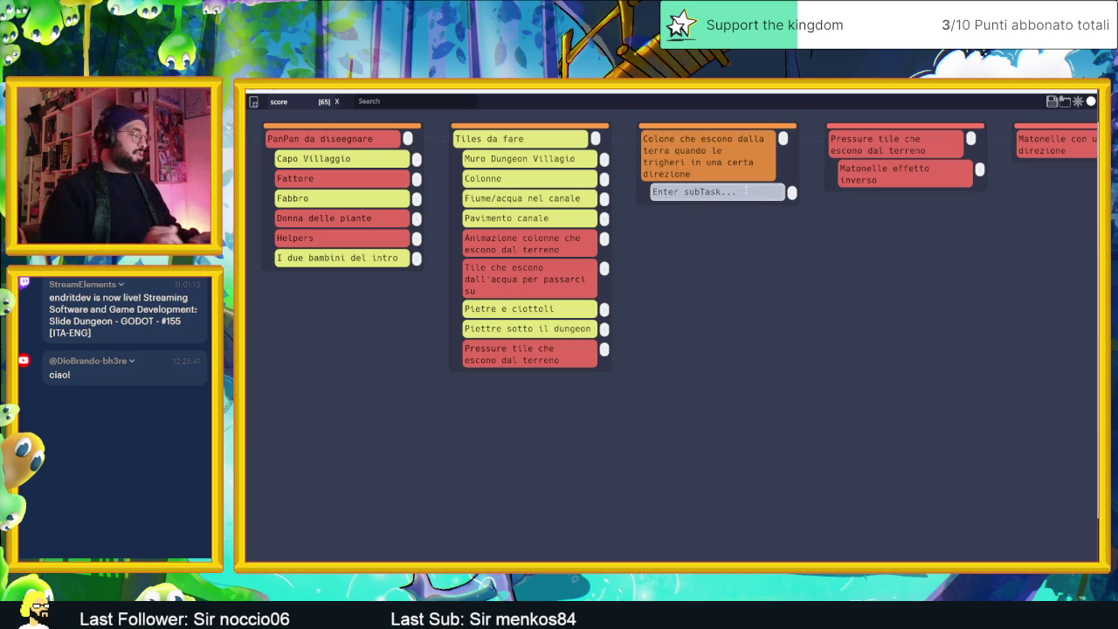
type("Migliorare")
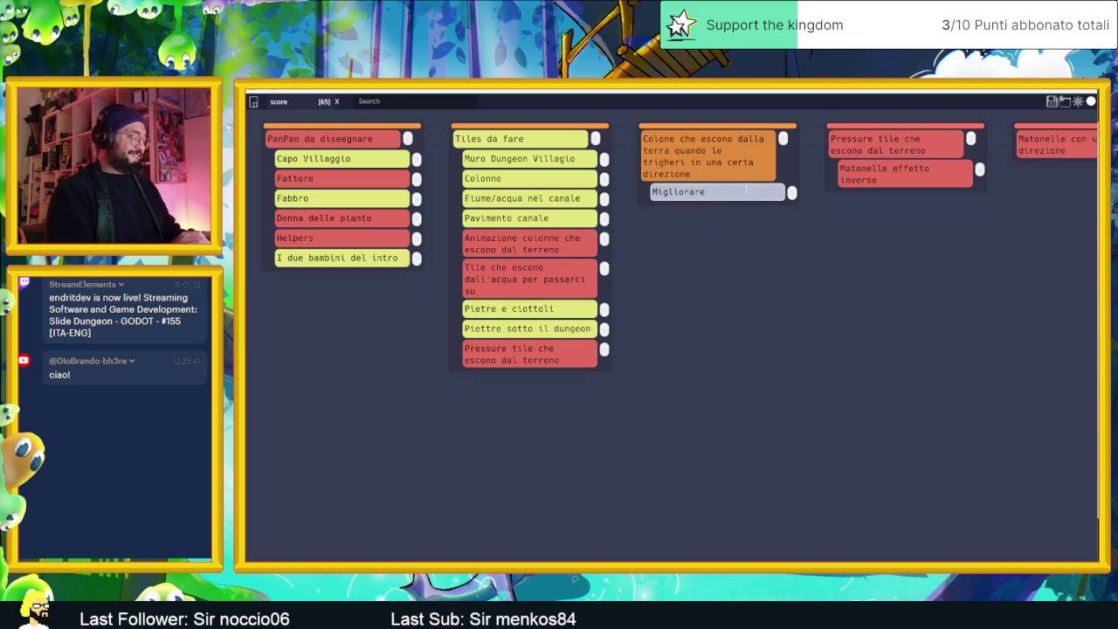
type(" ysort")
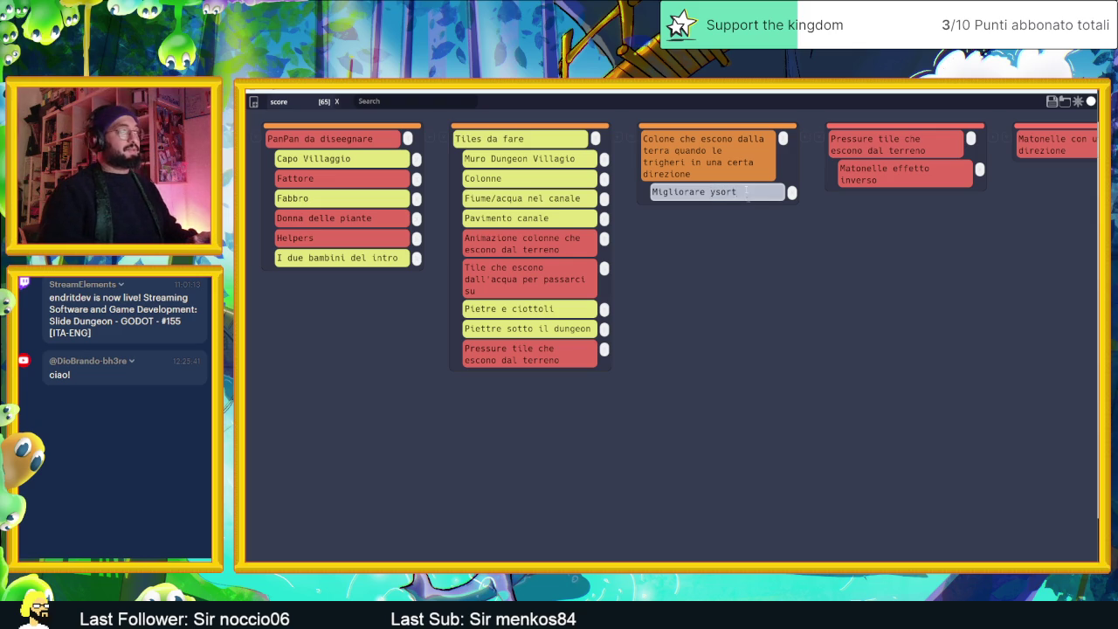
key("Return")
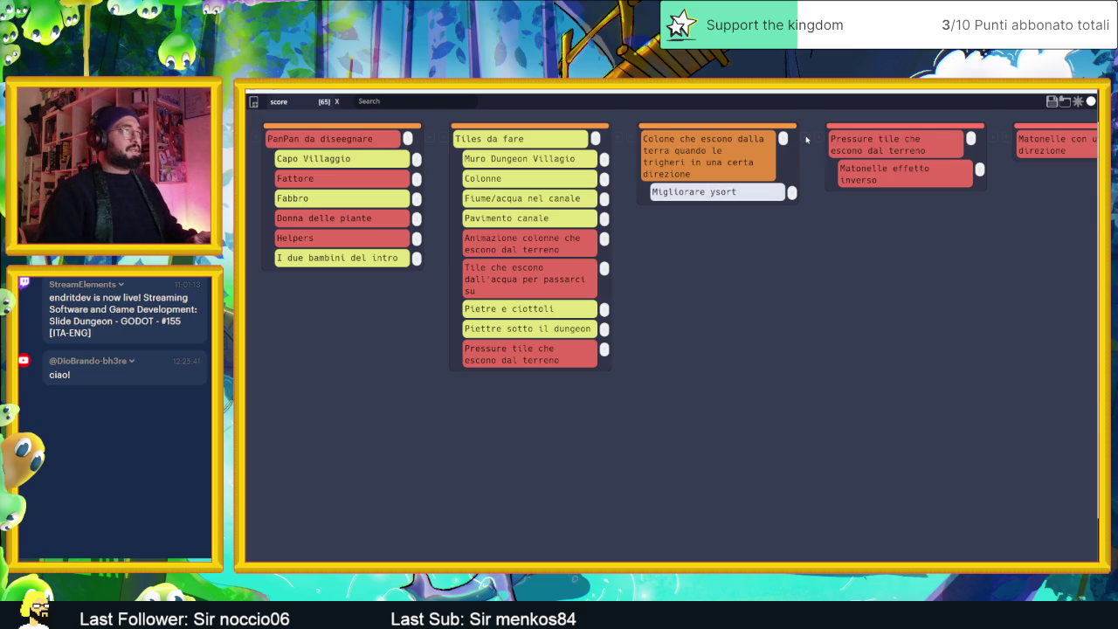
Step: Add the subtasks 'Animazione Colonna Uscente' and 'SoundFx activator' below it
mouse_move(737, 211)
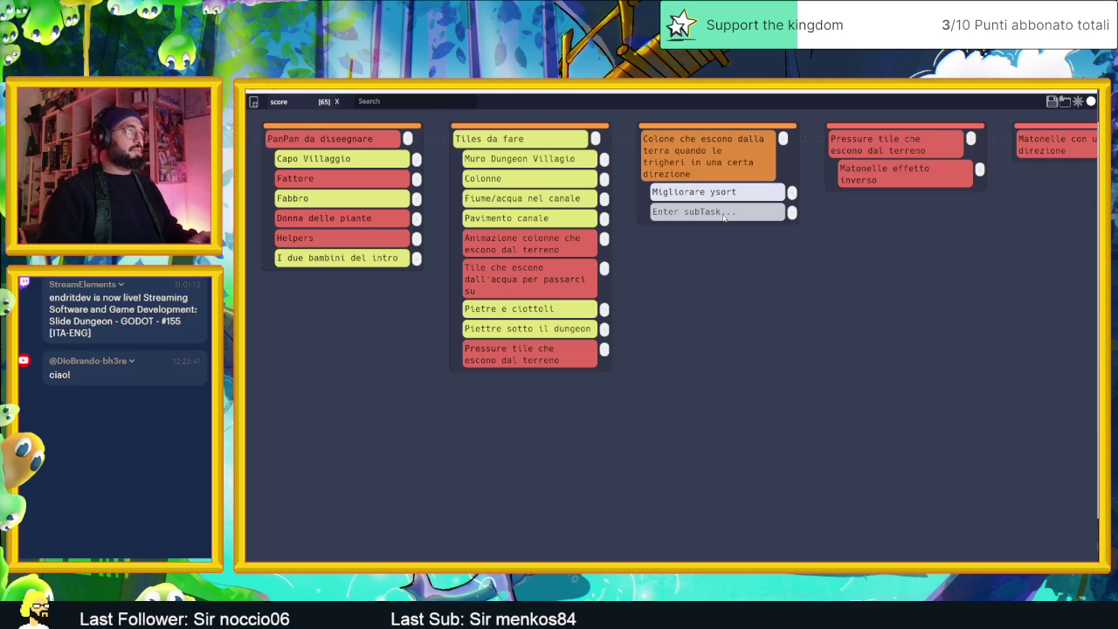
left_click(723, 218)
type("Animazione Collona Uscen")
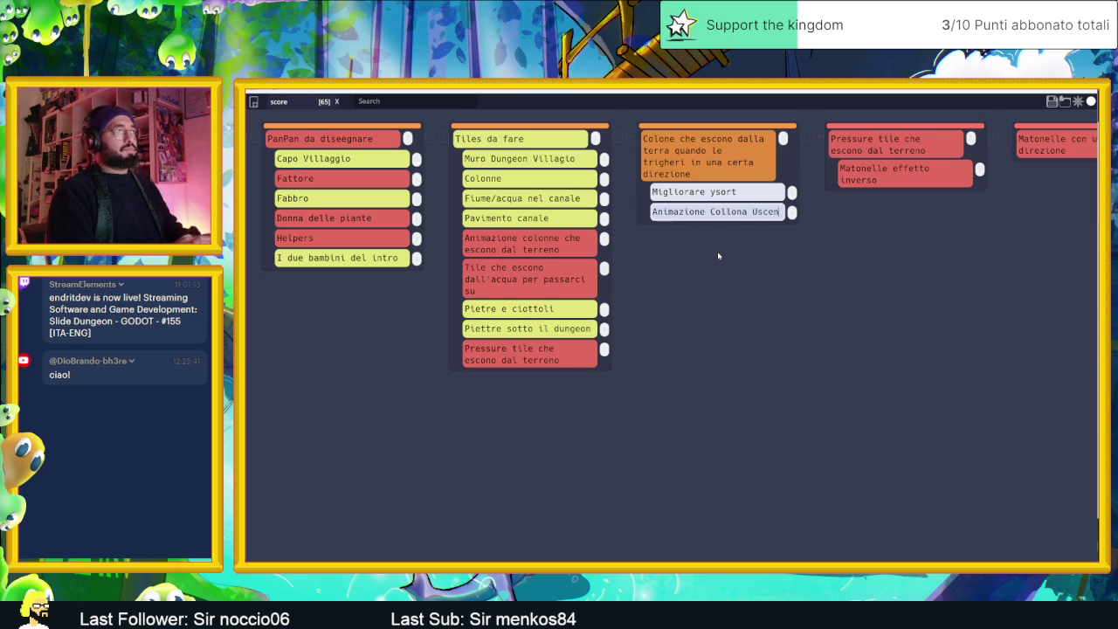
type("te")
key("Return")
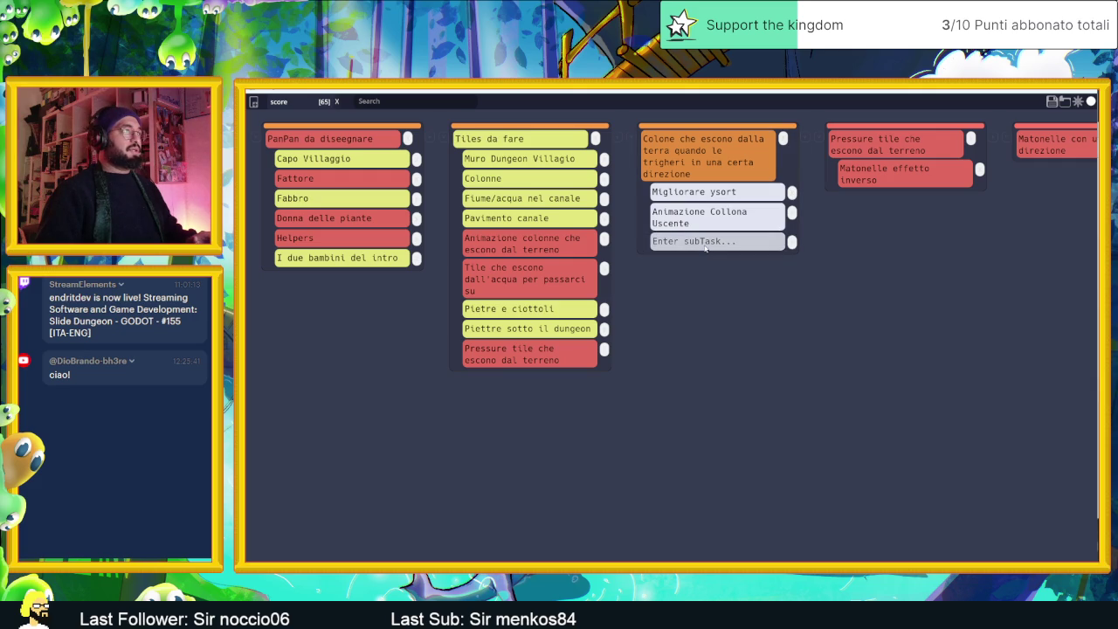
type("Sop")
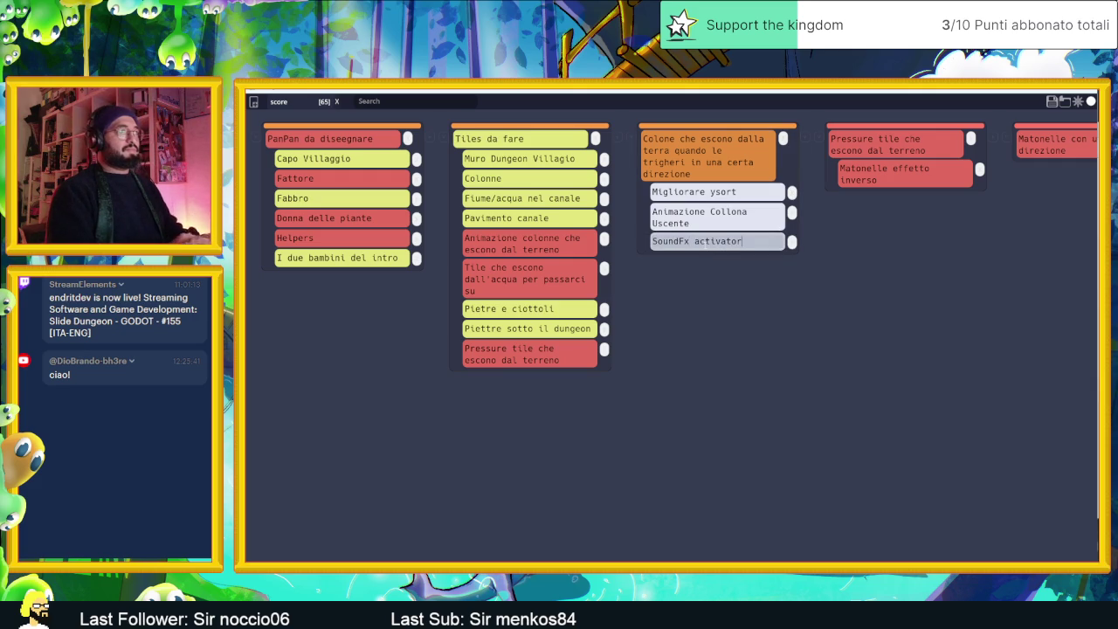
key("Return")
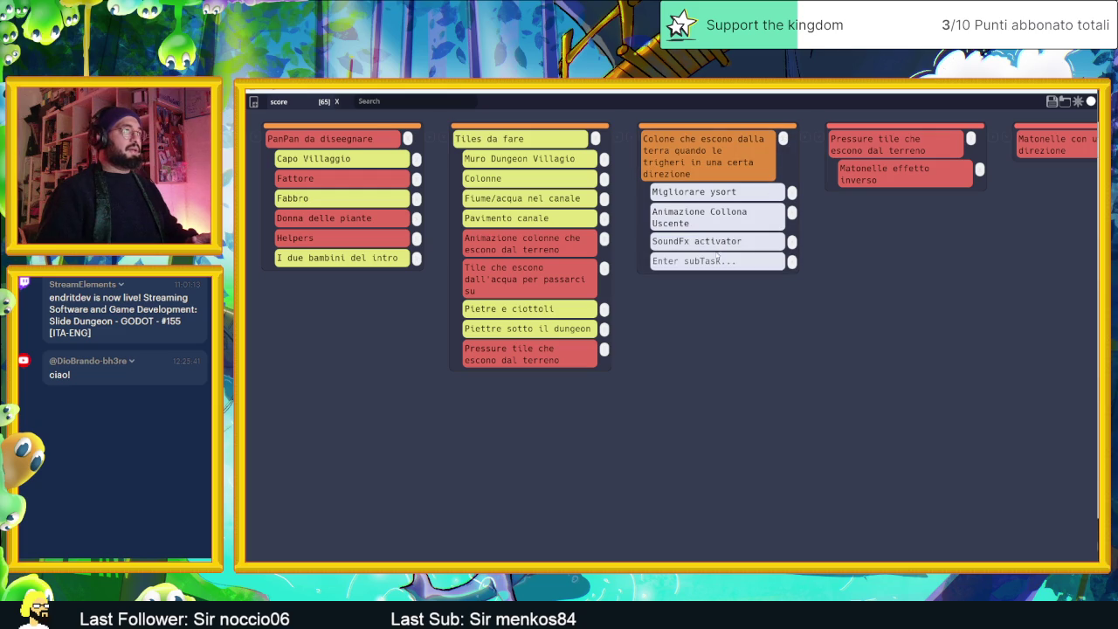
Step: Add the subtasks 'SoundFx Colona' and 'Grafica Colona' to the Colone card
left_click(718, 255)
type("SD")
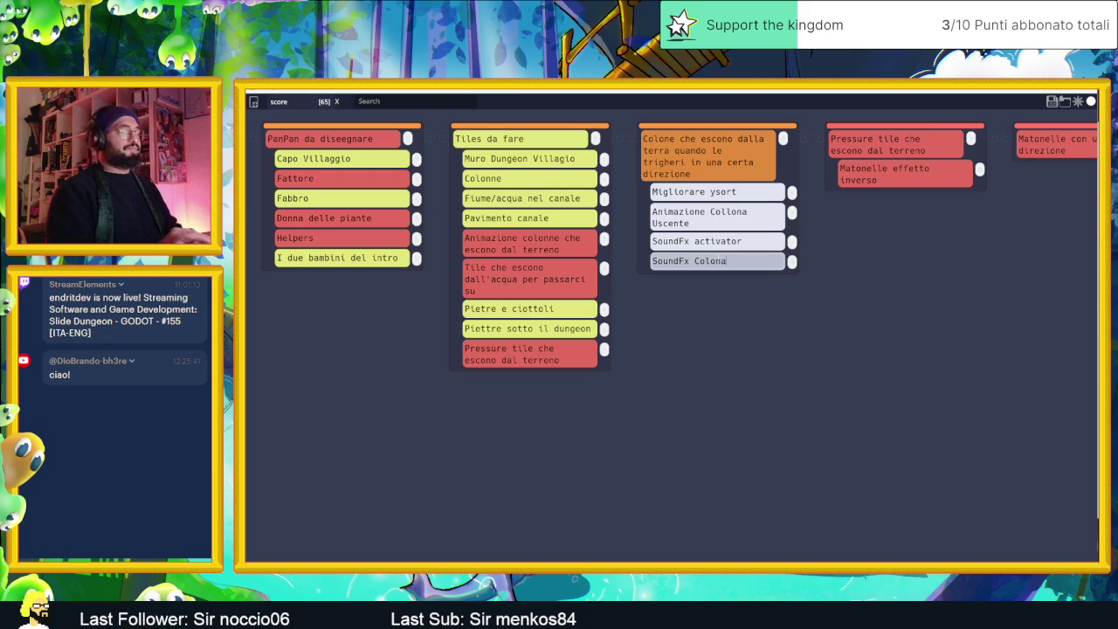
key("Escape")
key("Return")
type("Grafica Colona")
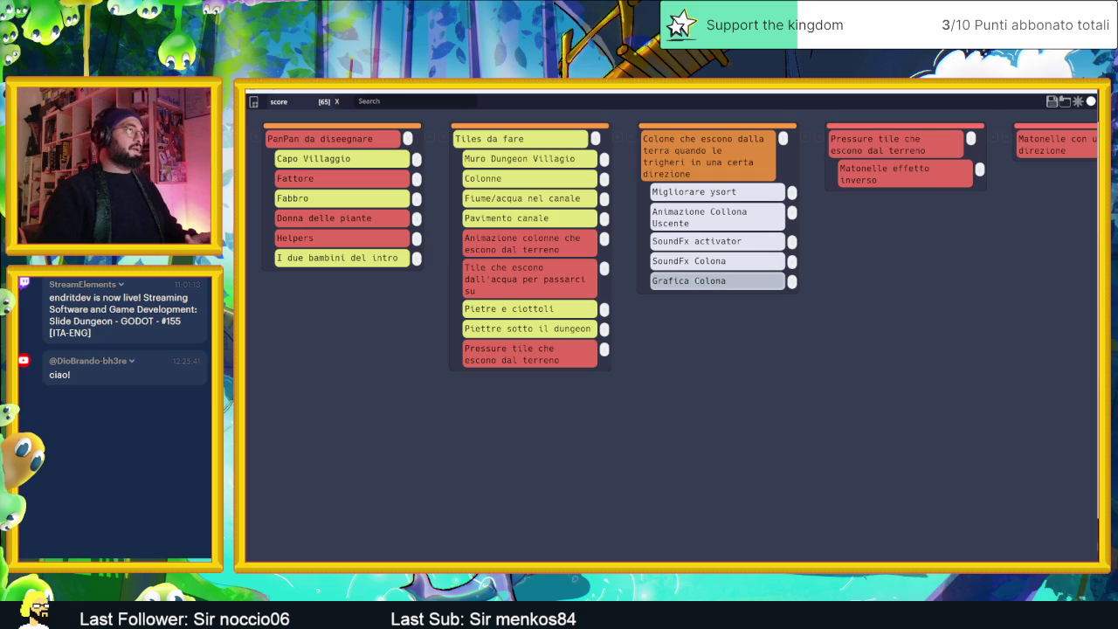
key("Escape")
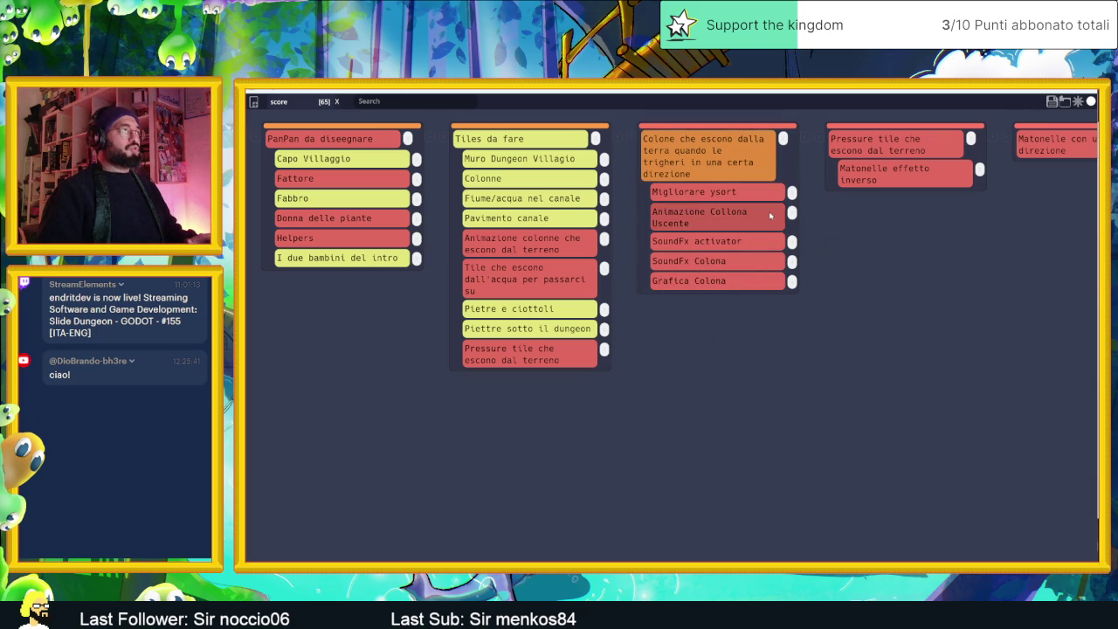
Step: Add the subtasks 'Activator animazione' and 'ActivatorVFX'
left_click(783, 138)
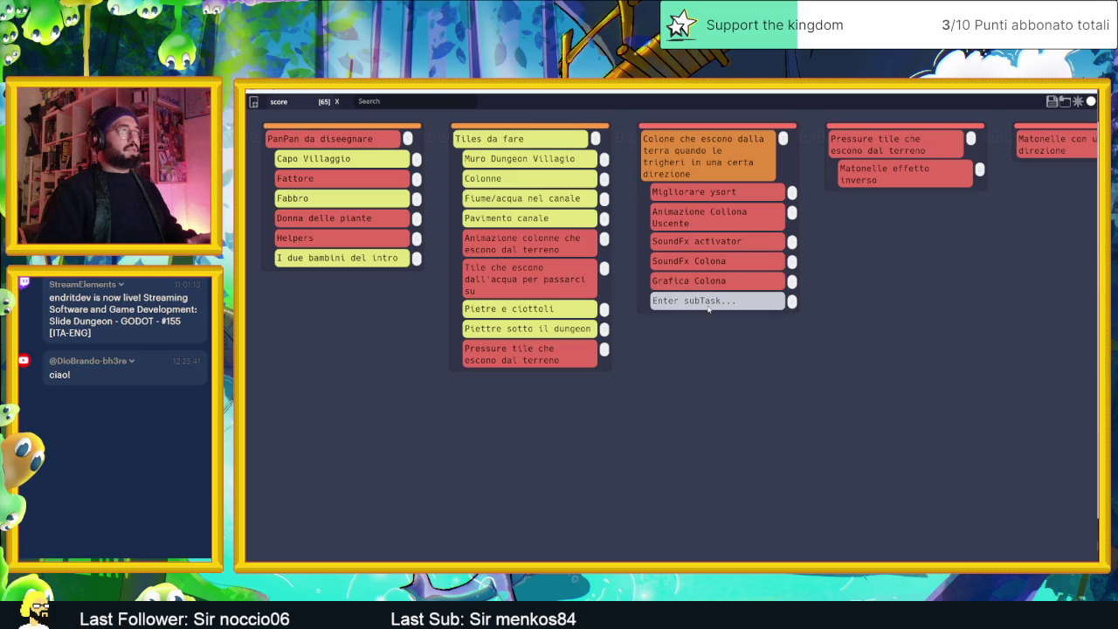
type("Activator animazione")
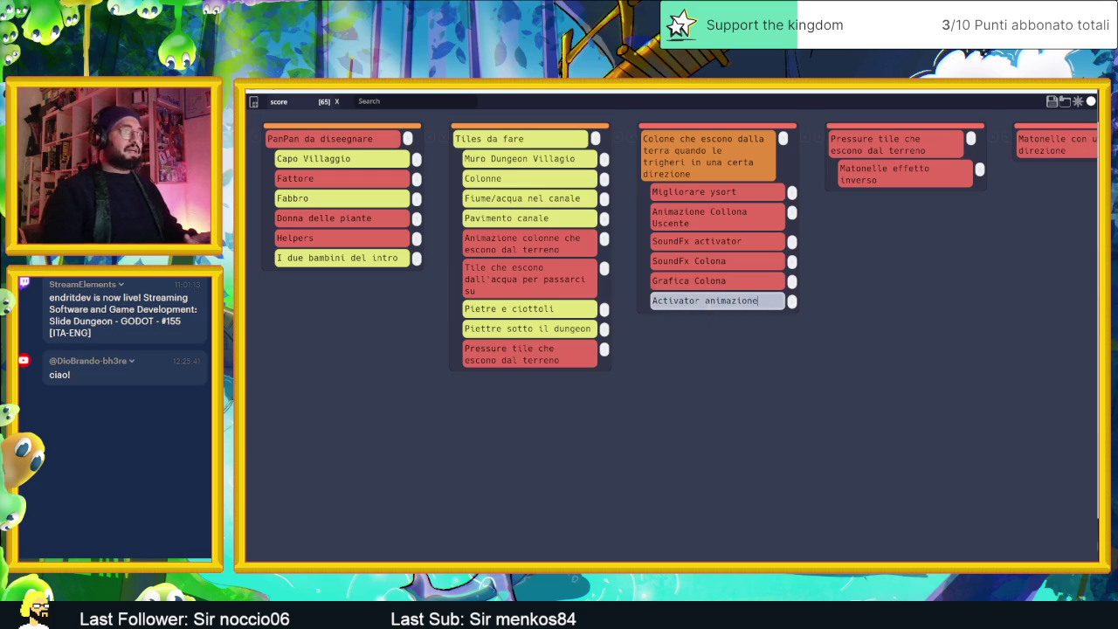
key("Return")
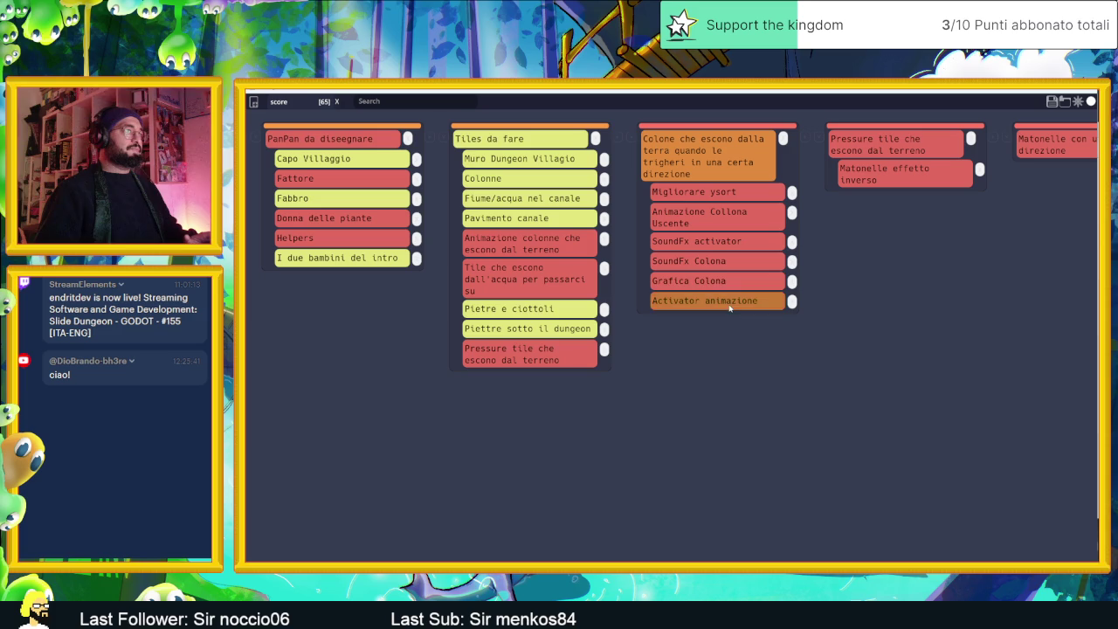
left_click(802, 138)
type("ActivatorVFX")
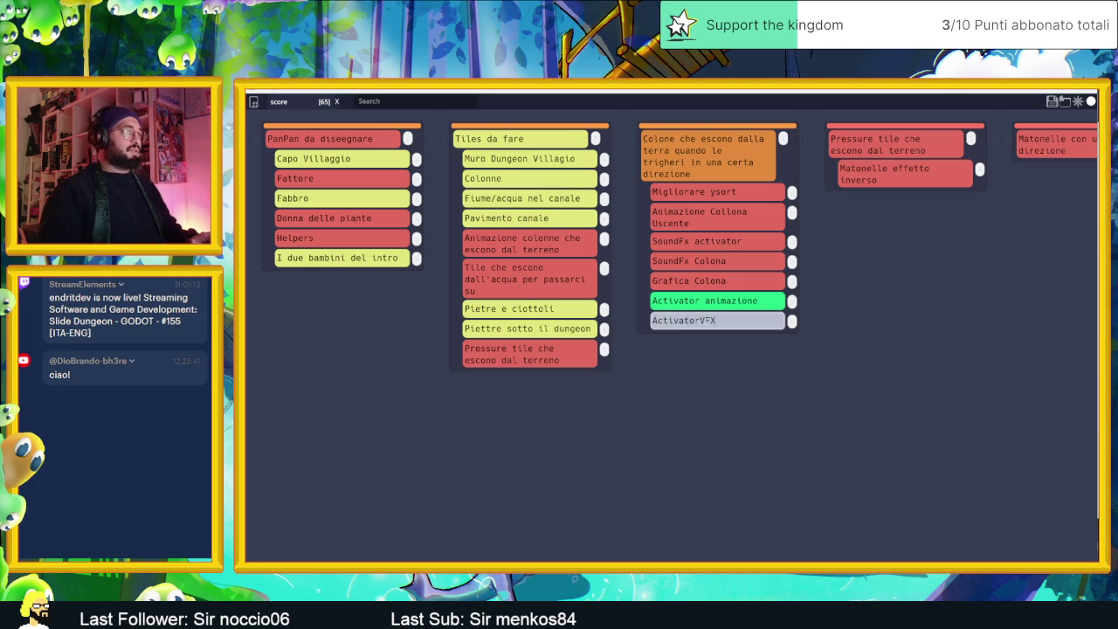
key("Return")
Step: Cycle the ActivatorVFX subtask to bright green and bring up the board's save dialog
left_click(718, 325)
left_click(744, 330)
left_click(734, 325)
left_click(731, 324)
left_click(731, 324)
left_click(731, 324)
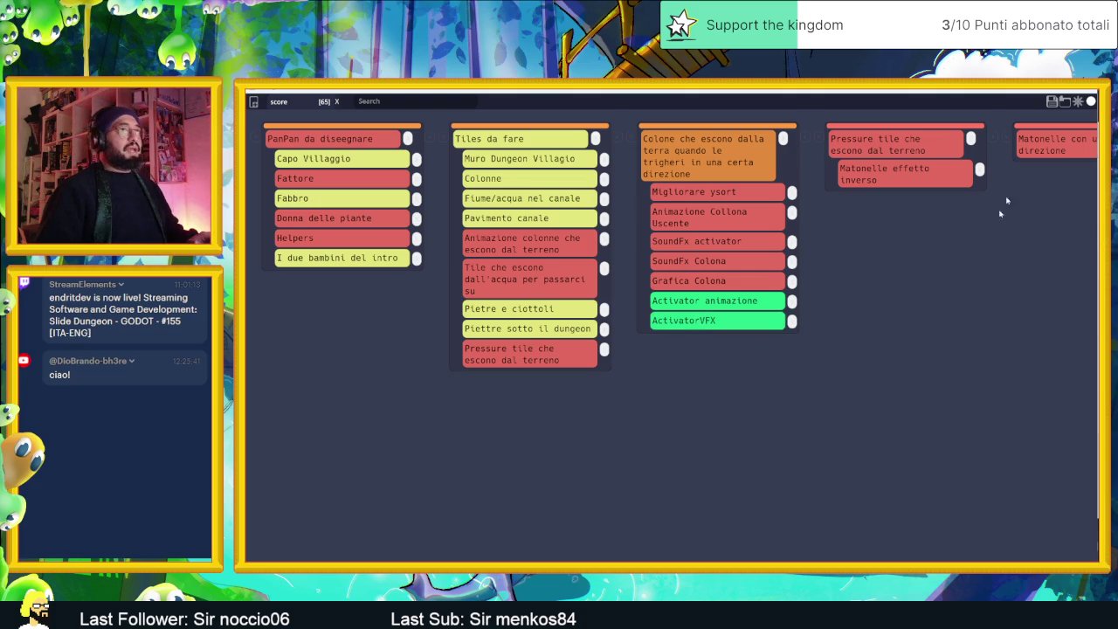
left_click(1051, 102)
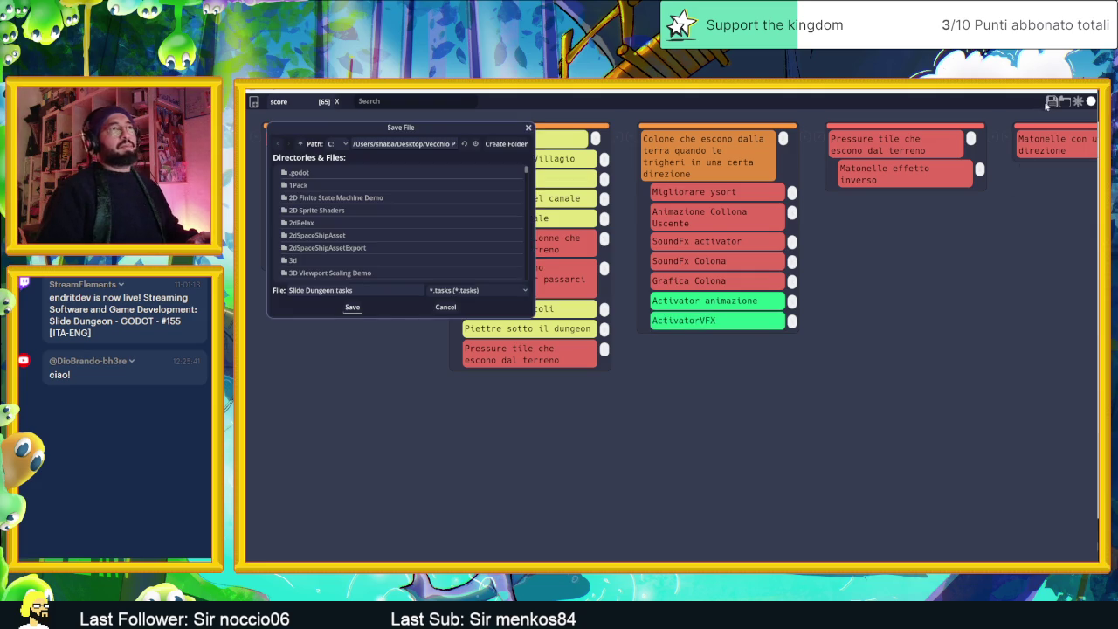
Step: Overwrite Slide Dungeon.tasks, then add a 'Bottola' subtask right after SoundFx Colona
left_click(350, 308)
left_click(611, 341)
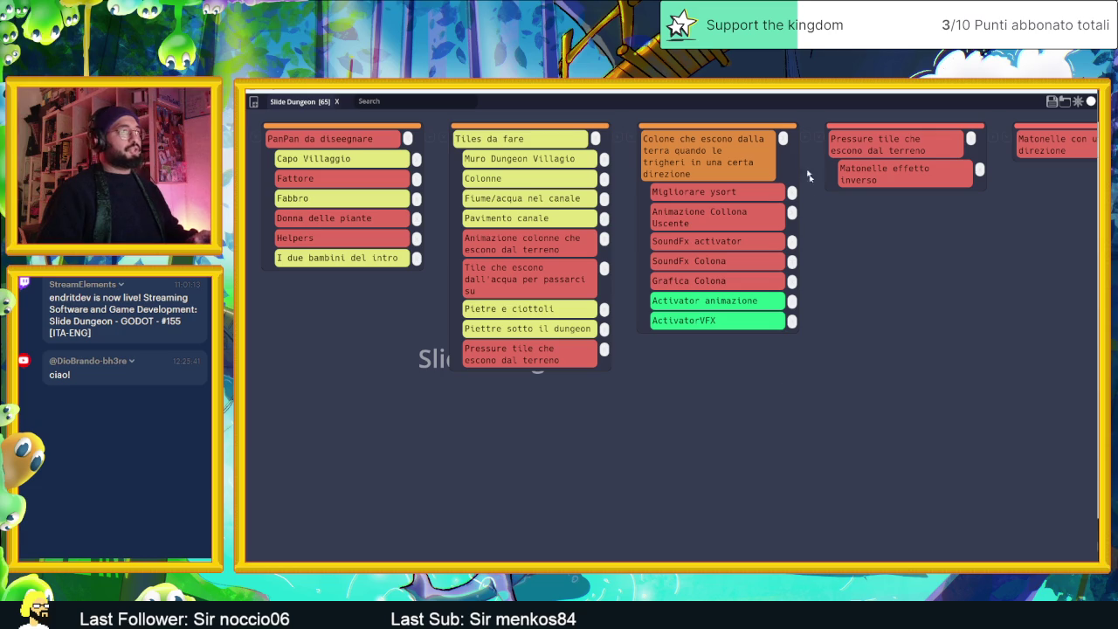
mouse_move(799, 164)
left_click(704, 341)
type("Bottola")
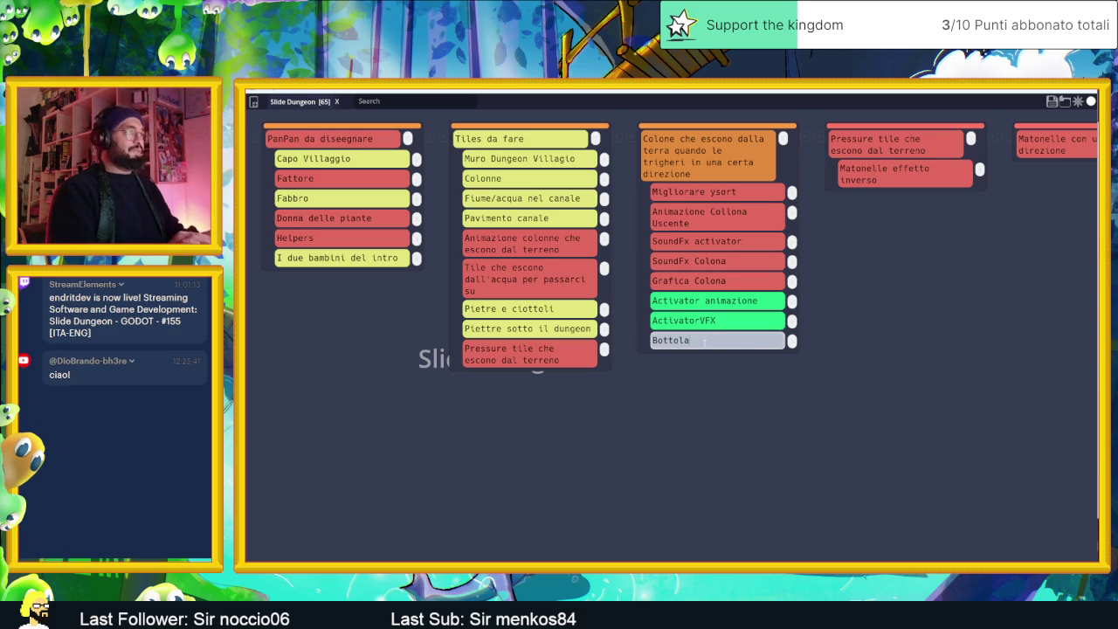
key("Return")
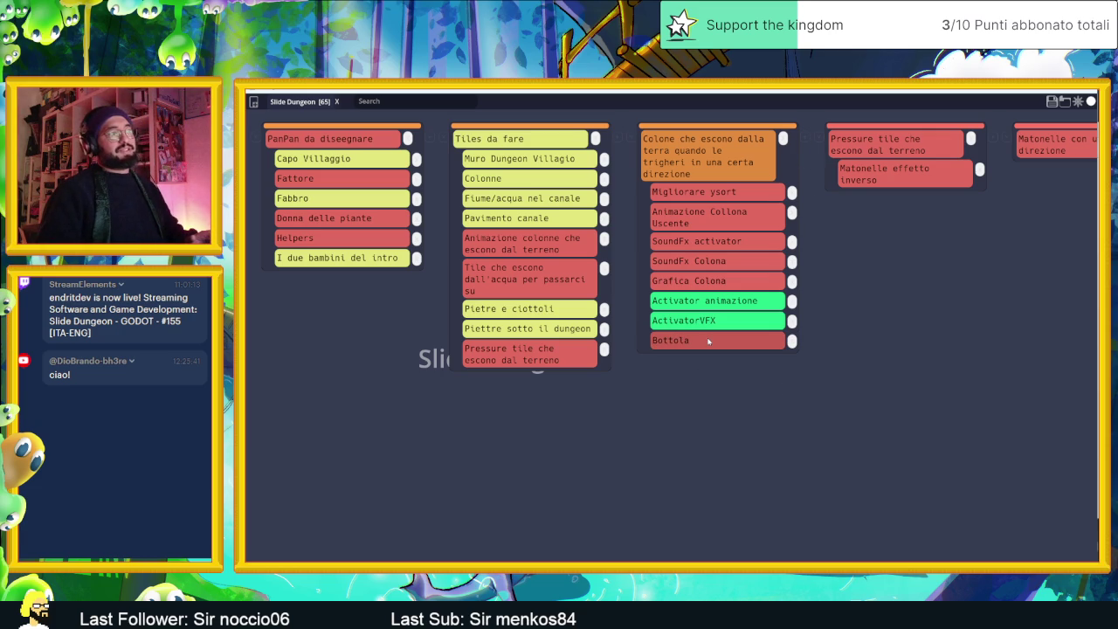
mouse_move(703, 343)
left_mouse_down()
mouse_move(703, 271)
mouse_move(703, 280)
left_mouse_up()
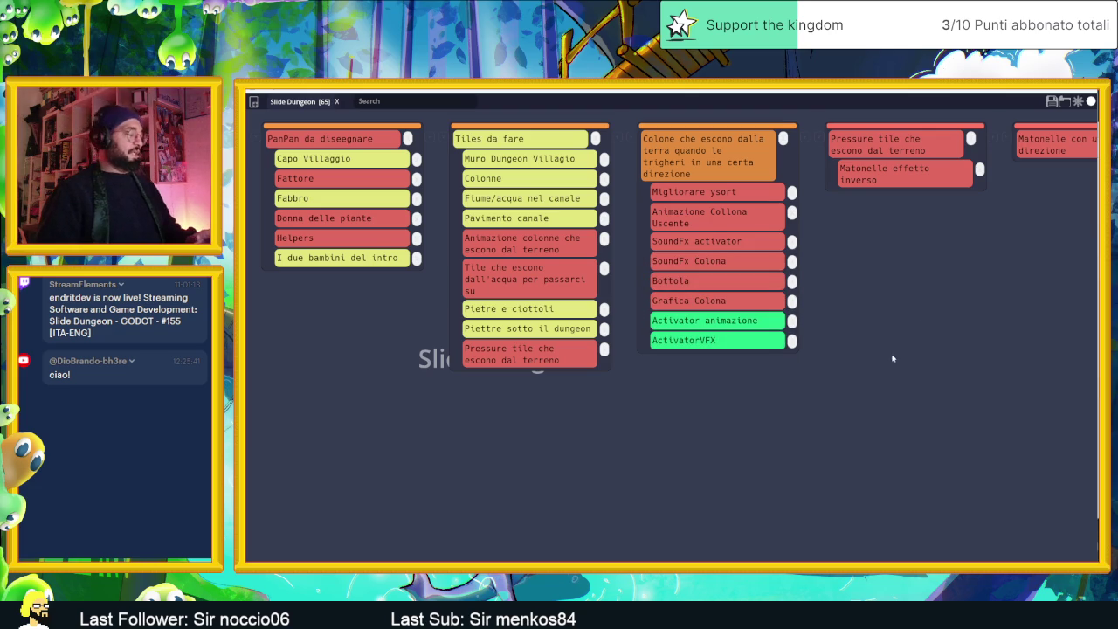
Step: Save the updated board over Slide Dungeon.tasks again
left_click(1052, 102)
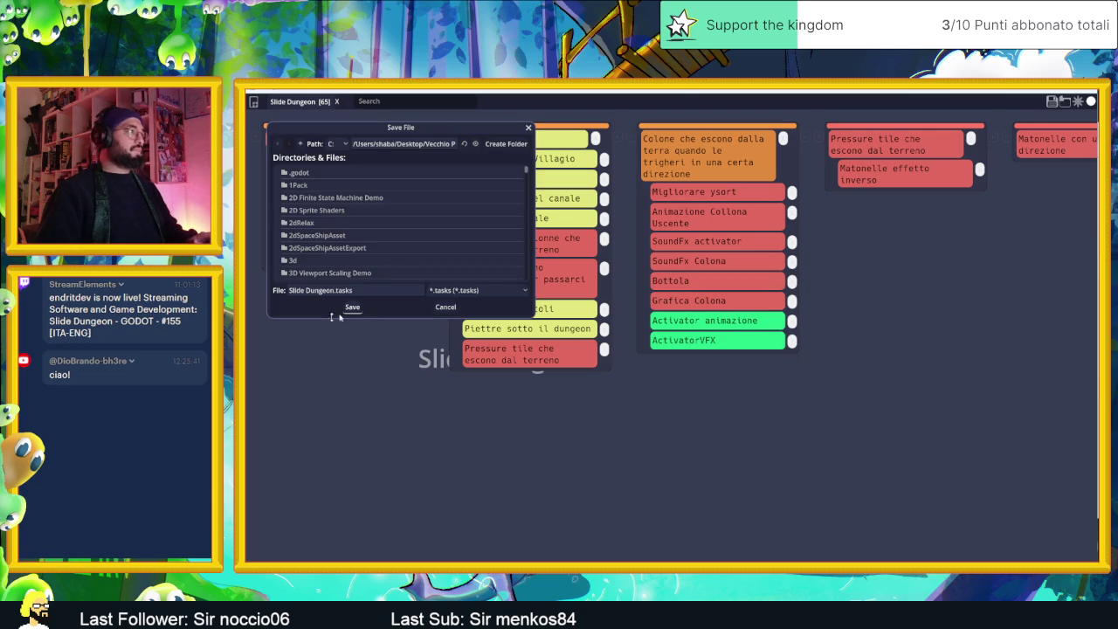
left_click(352, 306)
left_click(611, 341)
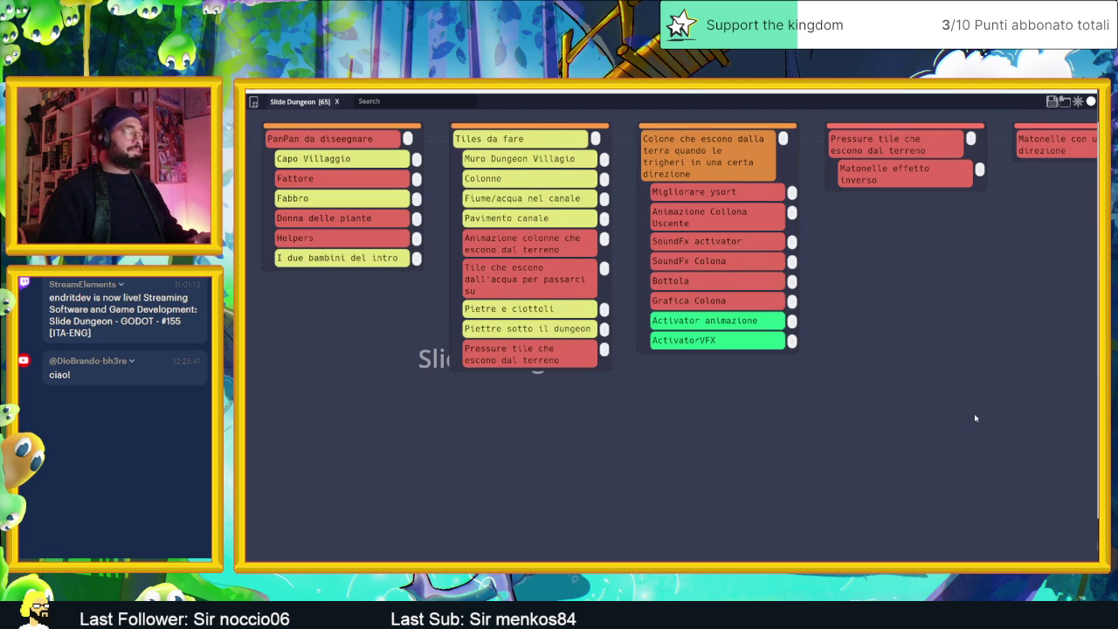
scroll(972, 414, "right", 5)
scroll(970, 411, "right", 10)
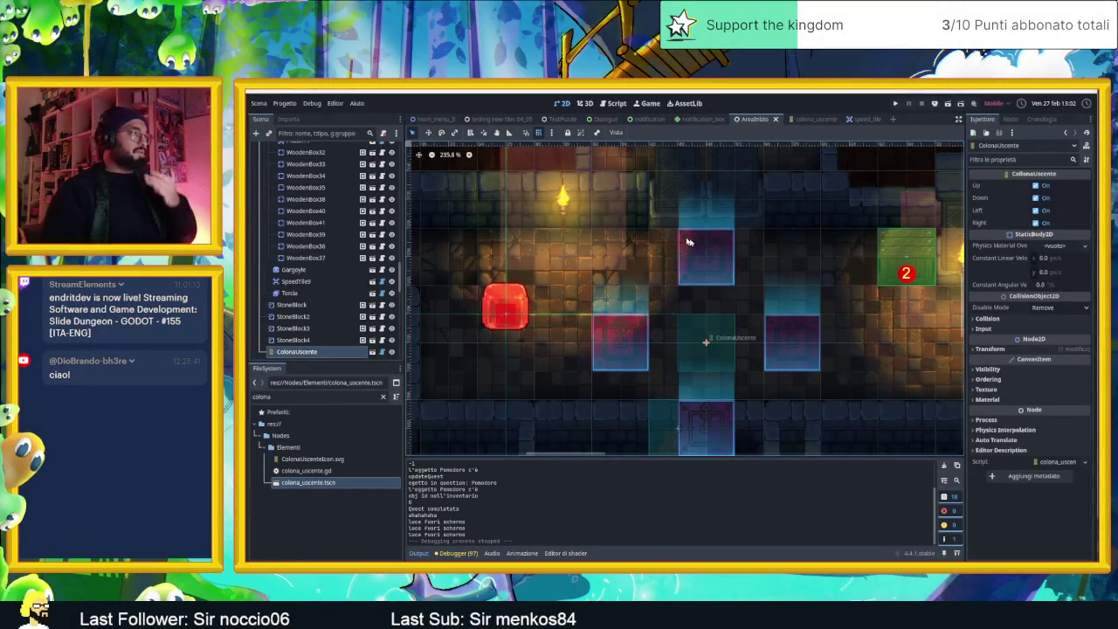
Step: Move the ColonaUscente column cross to the left of AreaInizio, then save and run the scene
scroll(663, 260, "down", 1)
scroll(716, 313, "down", 3)
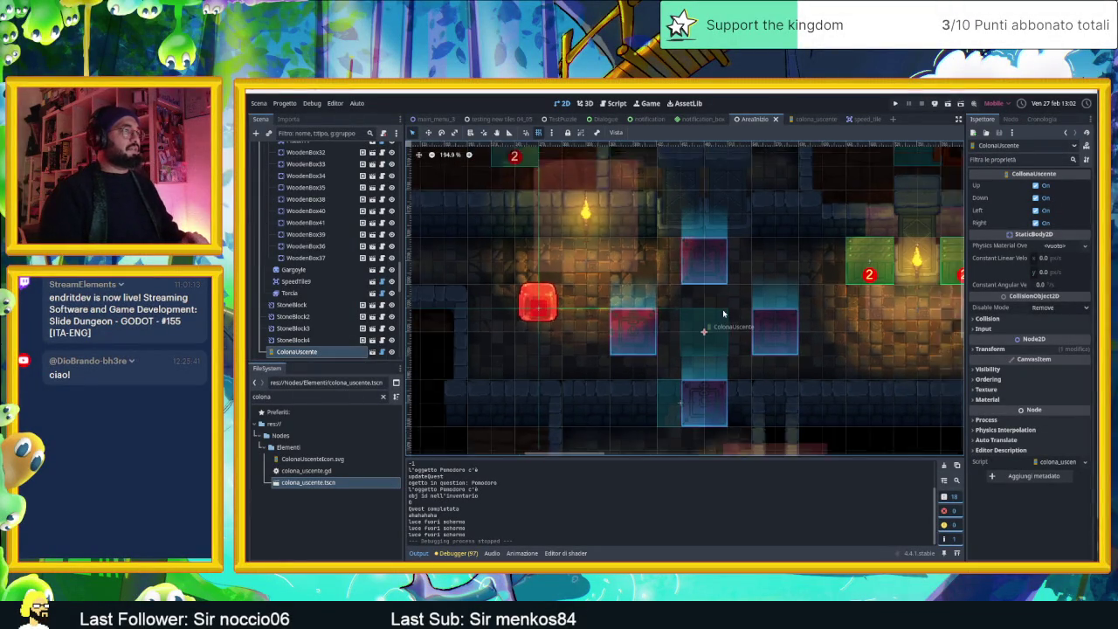
mouse_move(715, 324)
left_mouse_down()
mouse_move(629, 342)
mouse_move(489, 260)
mouse_move(460, 268)
left_mouse_up()
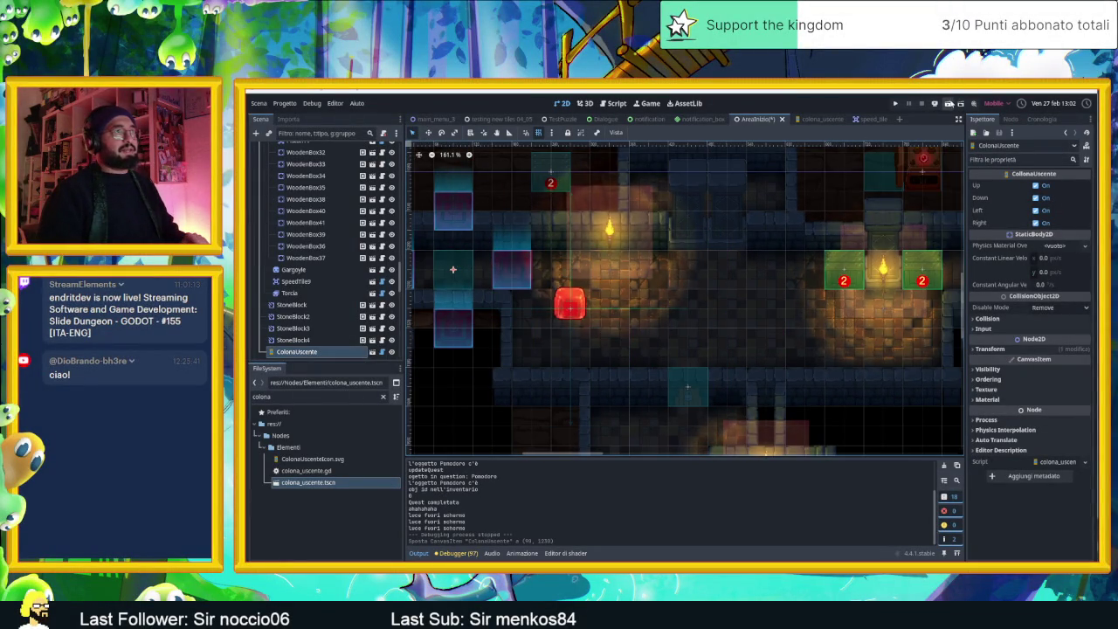
left_click(948, 103)
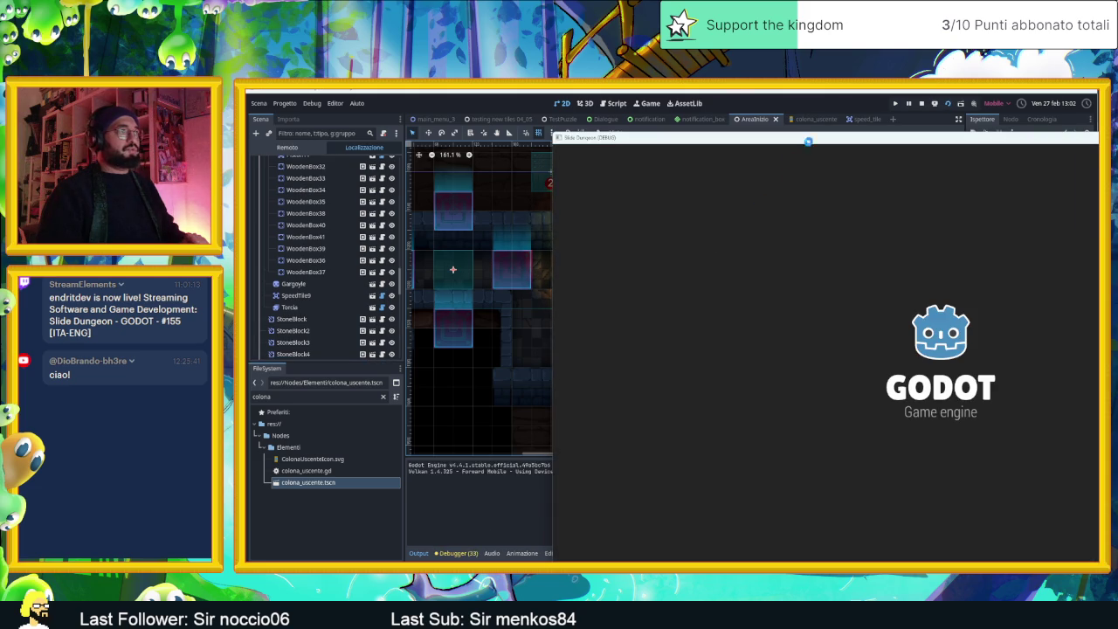
Step: Slide the slime past the crates, up to the ledge and onto the red block
key("Down")
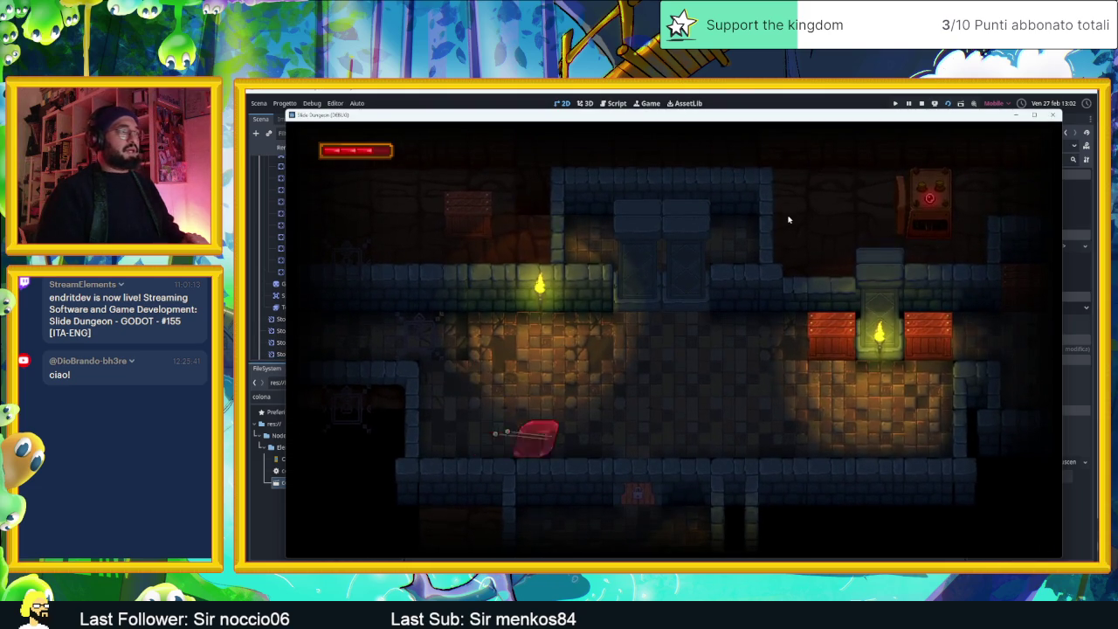
key("Right")
key("Up")
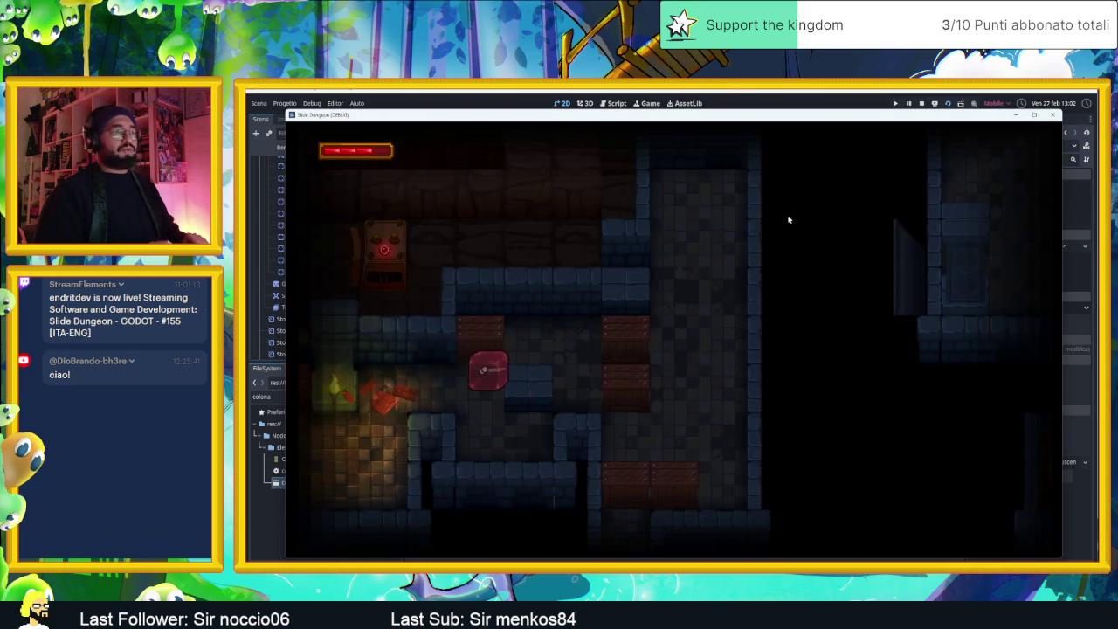
key("Up")
key("Up")
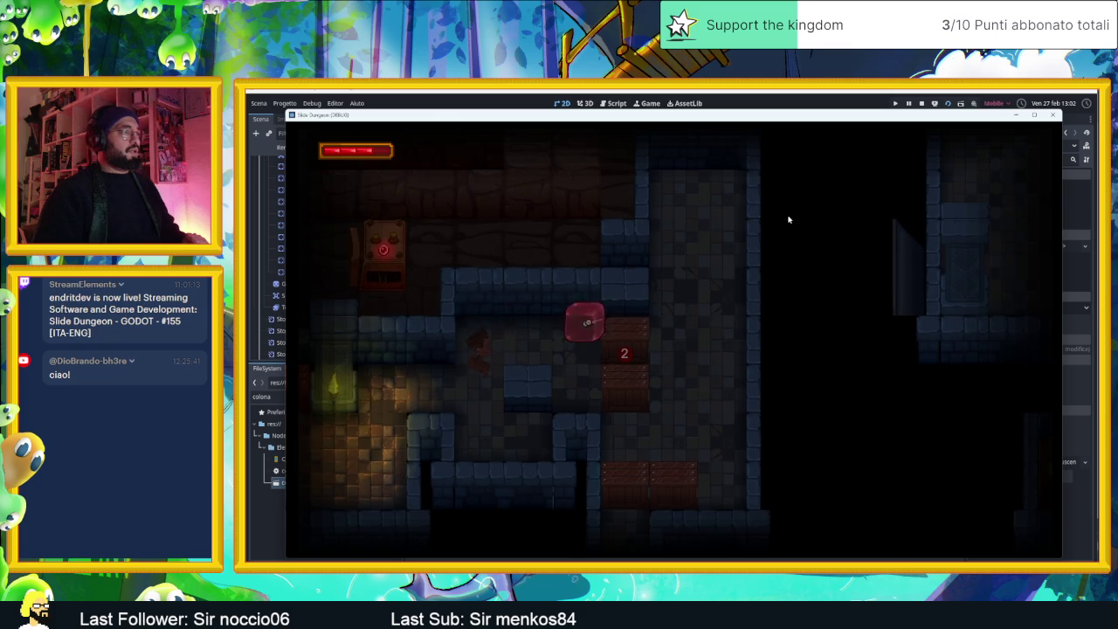
key("Right")
key("Up")
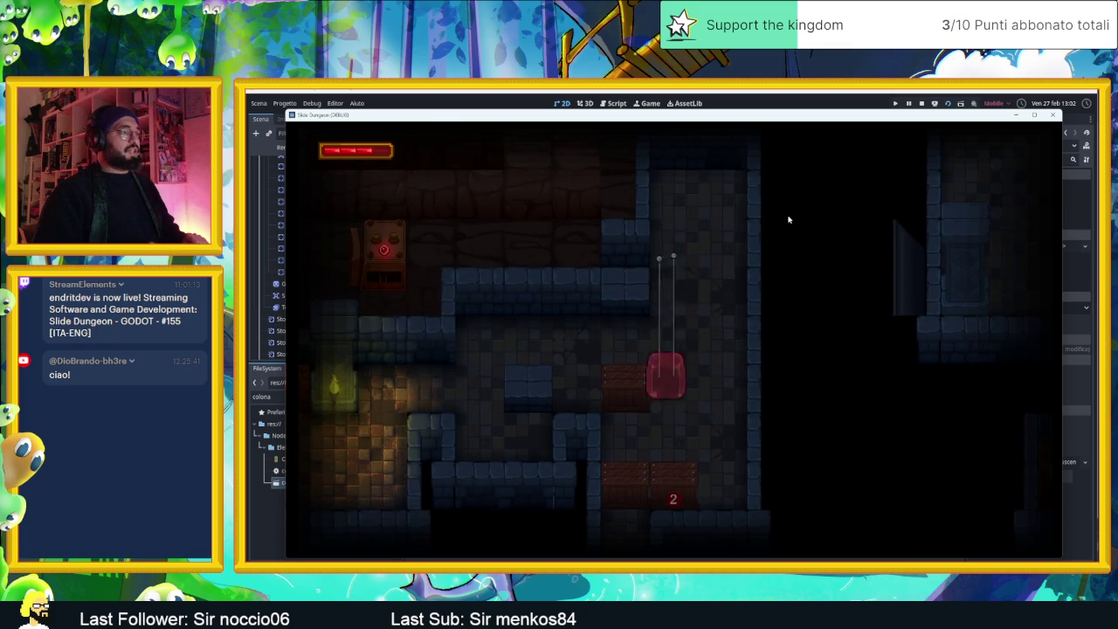
key("Down")
key("Right")
key("Left")
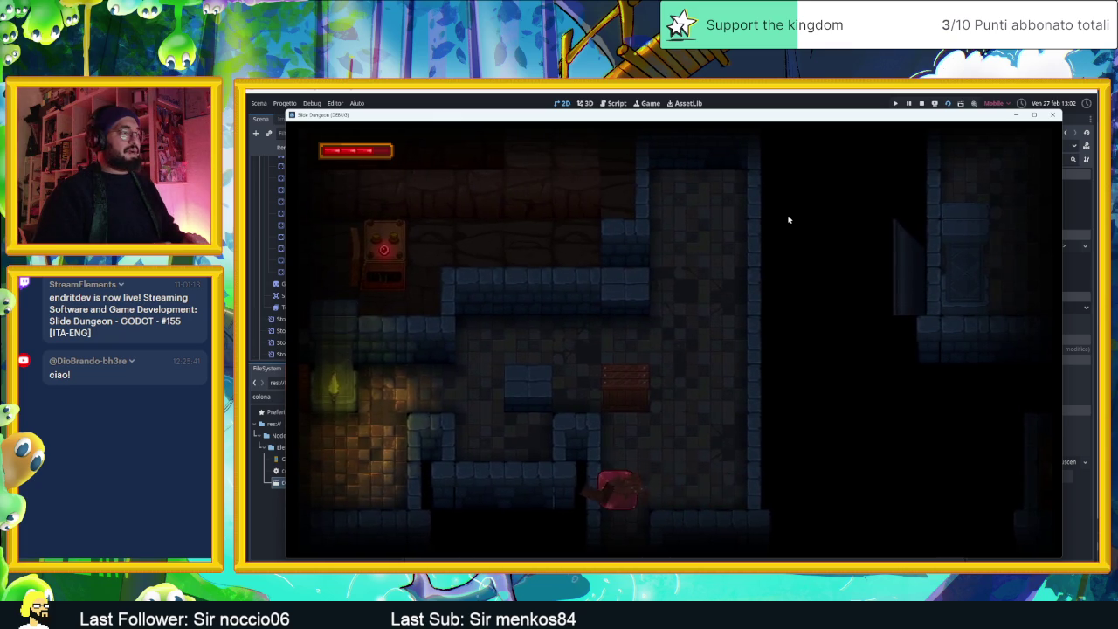
key("Down")
key("Left")
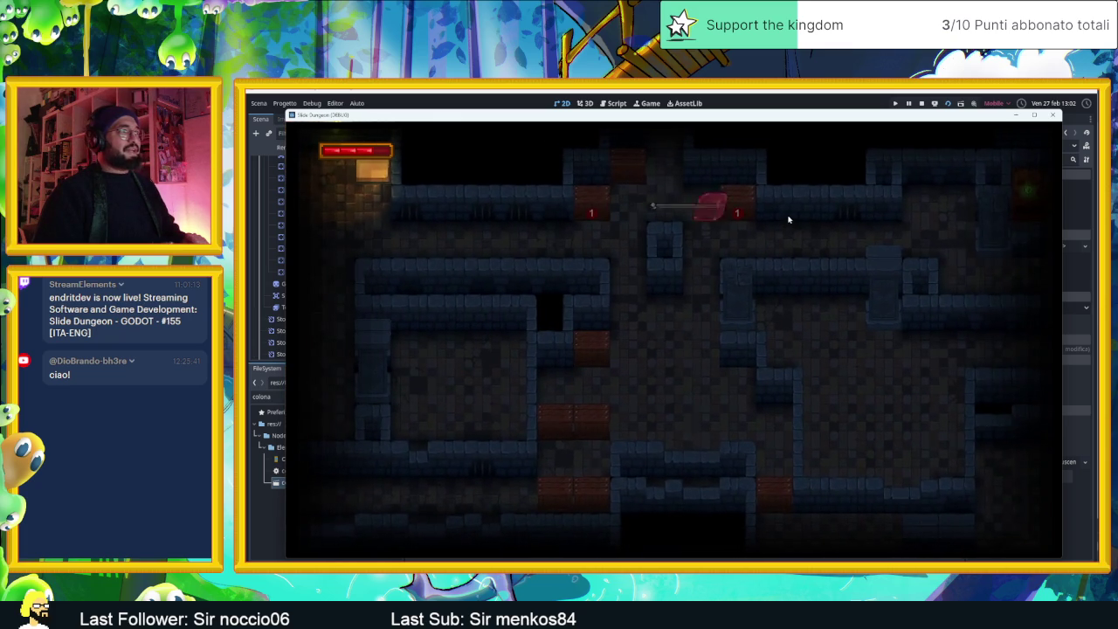
key("Right")
key("Down")
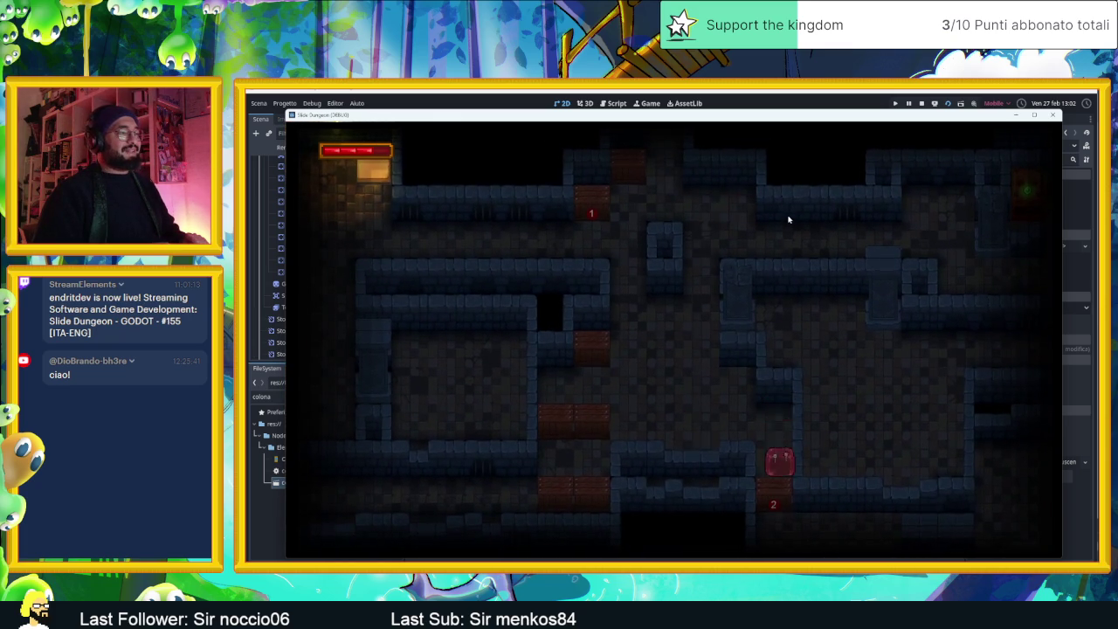
key("Down")
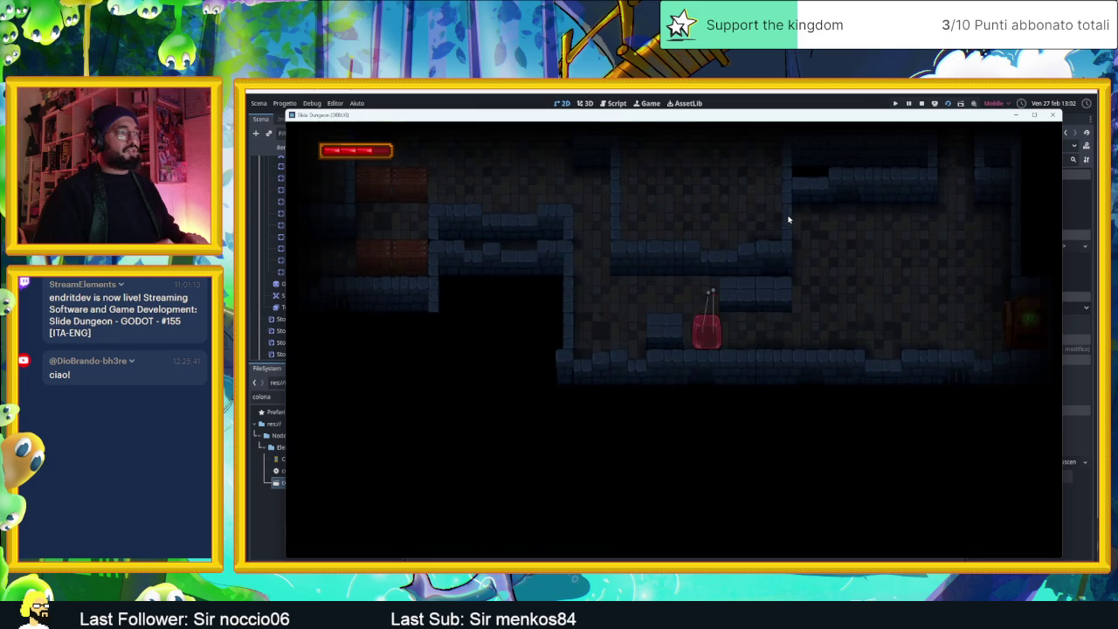
Step: Steer the slime through the lever-block rooms to the broken crate
key("Up")
key("Left")
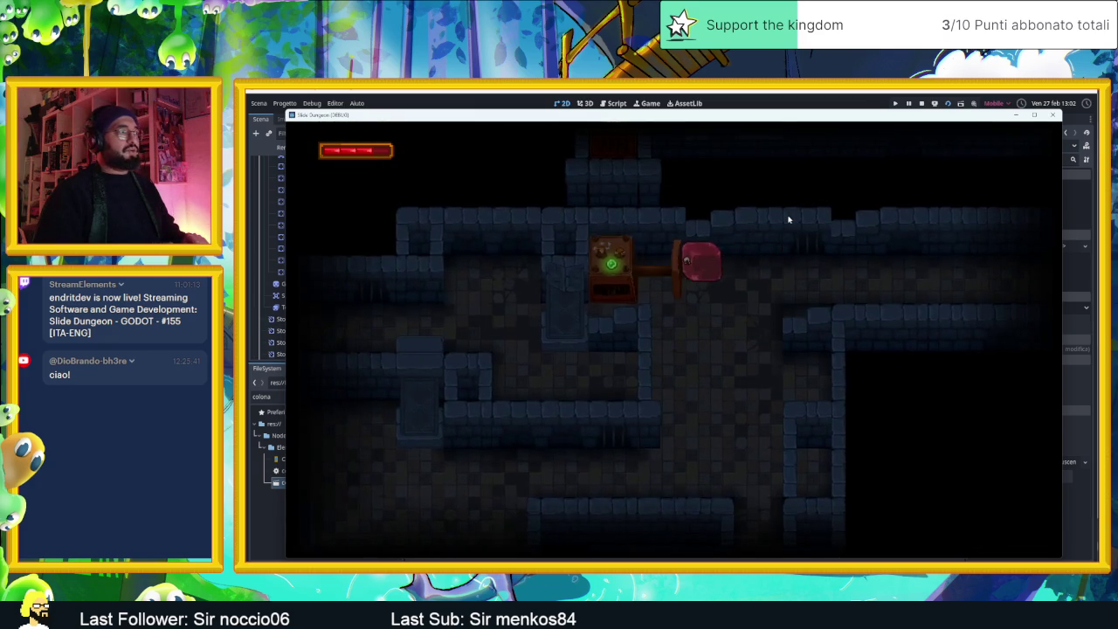
key("Down")
key("Left")
key("Right")
key("Up")
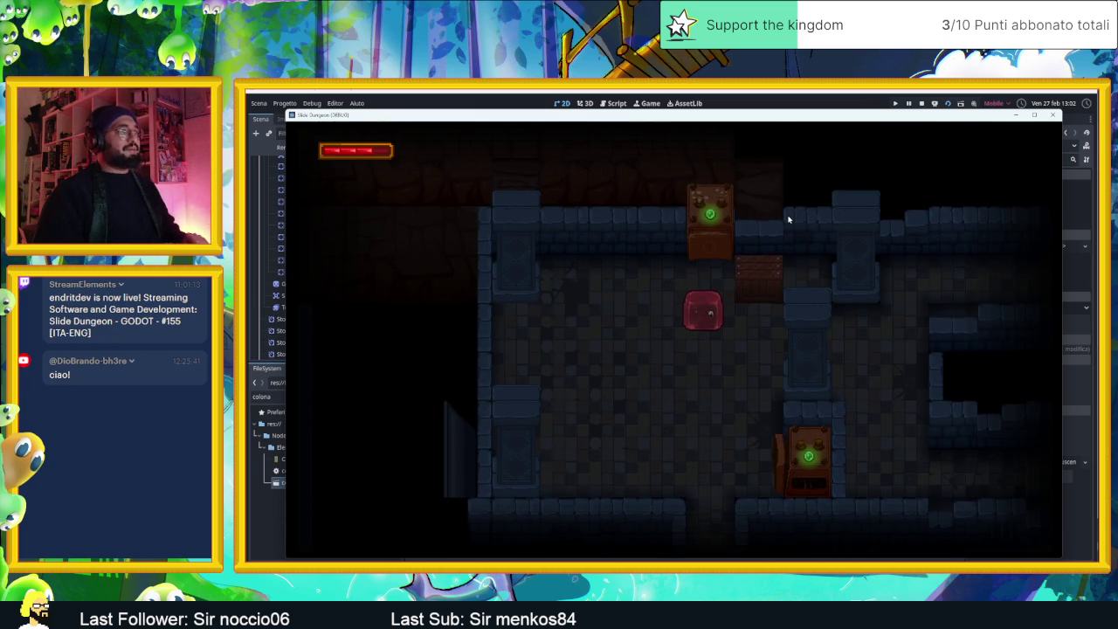
key("Down")
key("Left")
key("Up")
key("Left")
key("Up")
key("Down")
key("Up")
key("Right")
key("Down")
key("Down")
Step: Slide the slime over the arrow tile and on through the remaining dungeon rooms
key("Left")
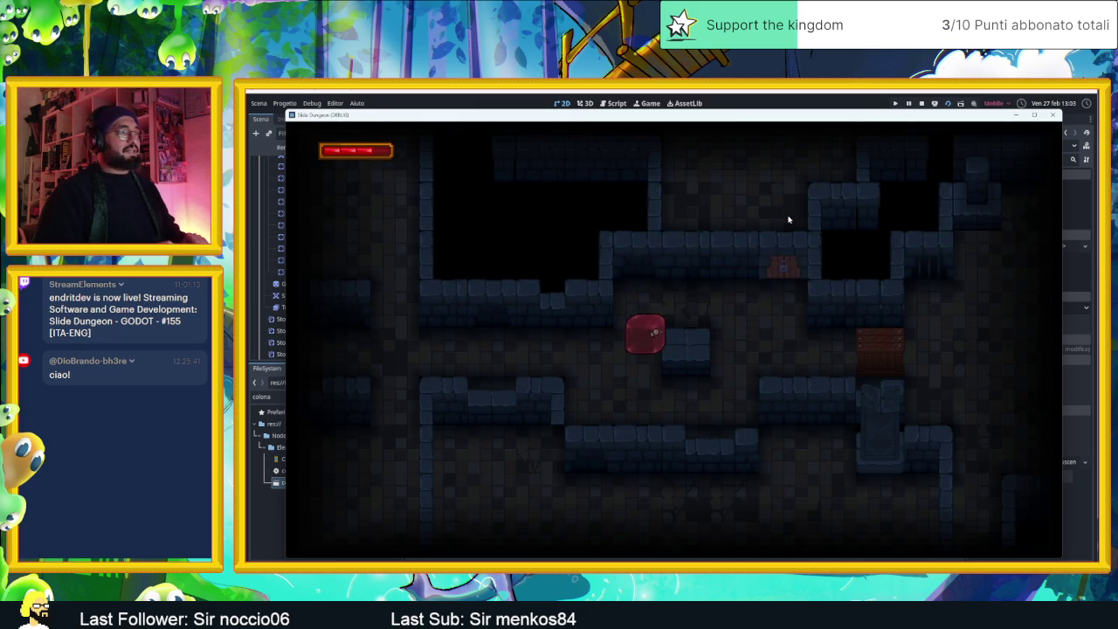
key("Down")
key("Left")
key("Right")
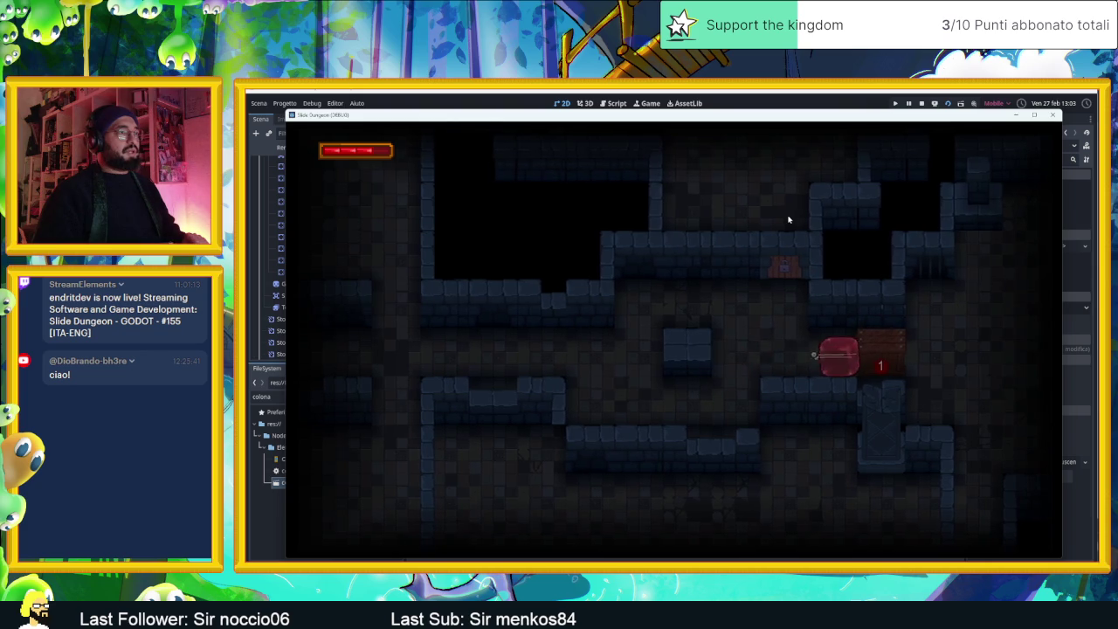
key("Up")
key("Right")
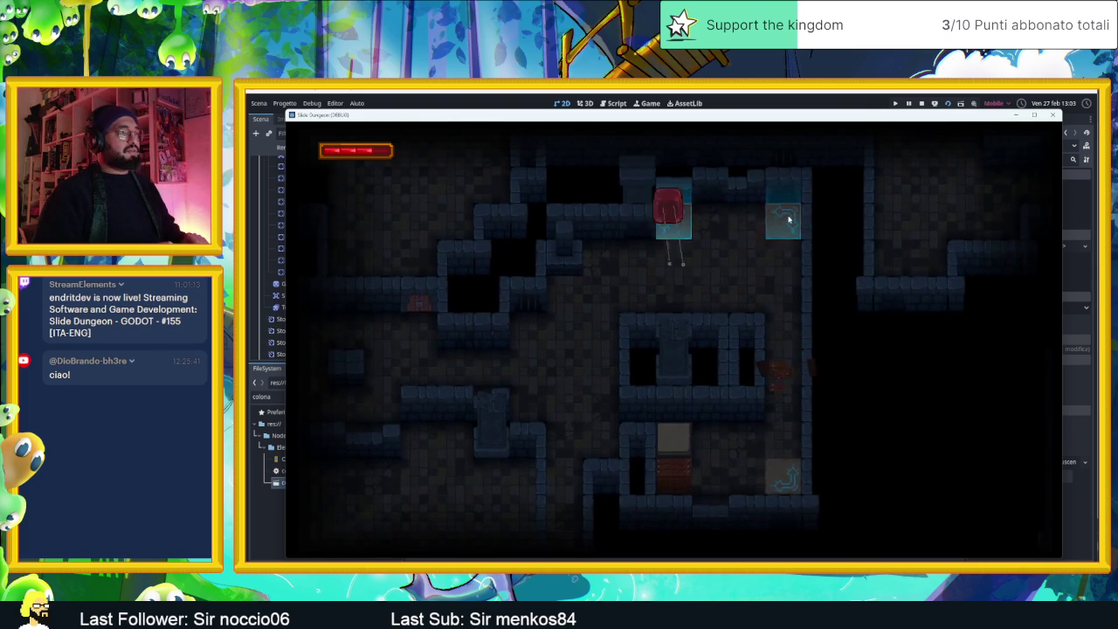
key("Down")
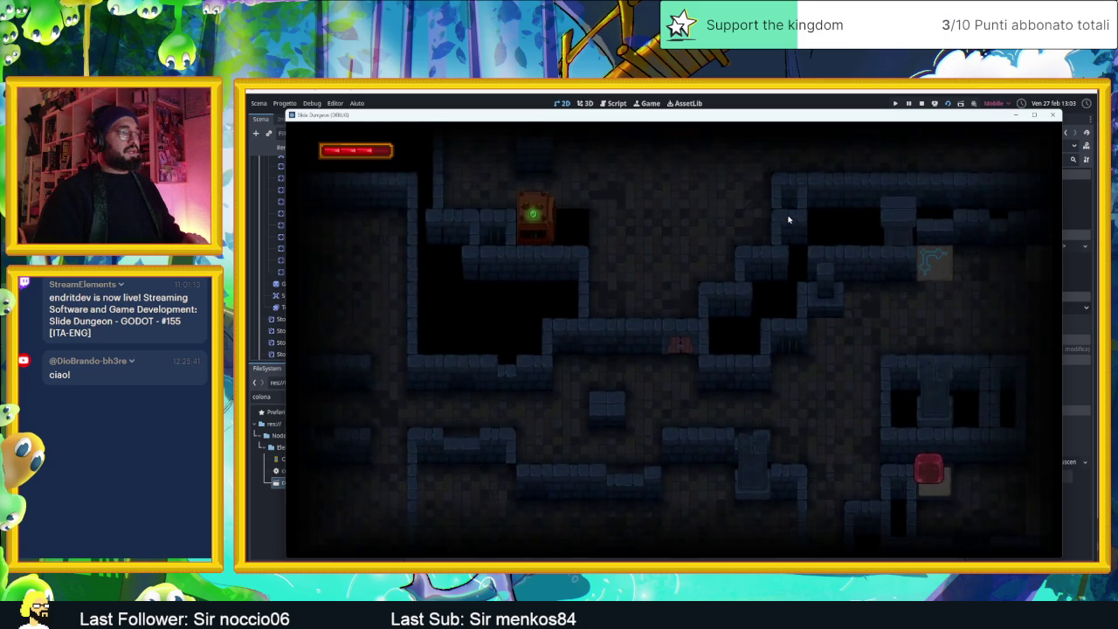
key("Right")
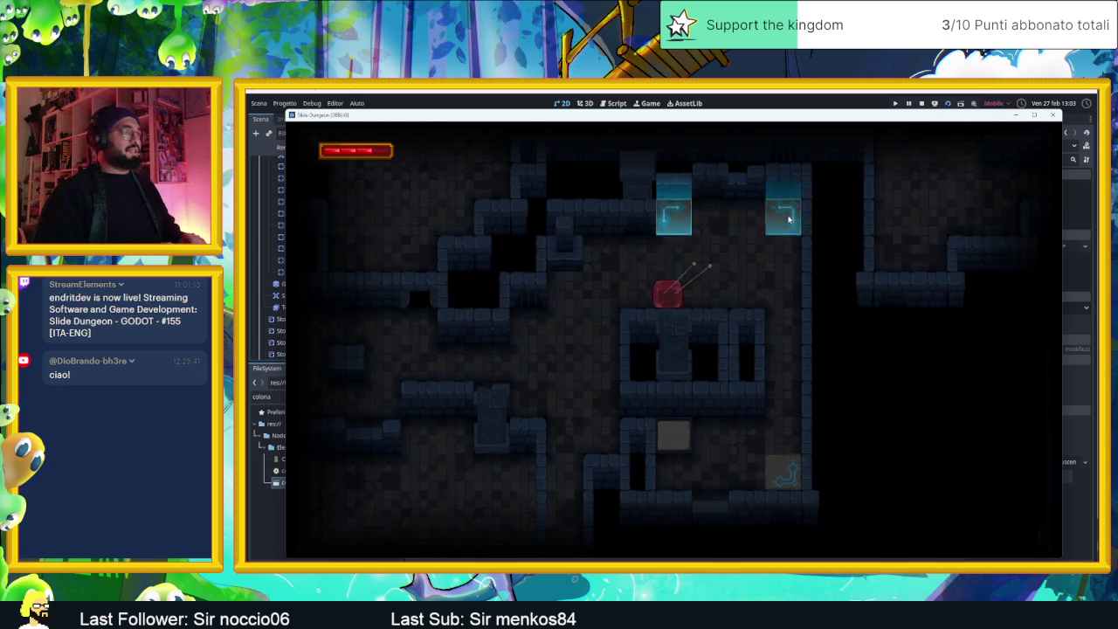
key("Down")
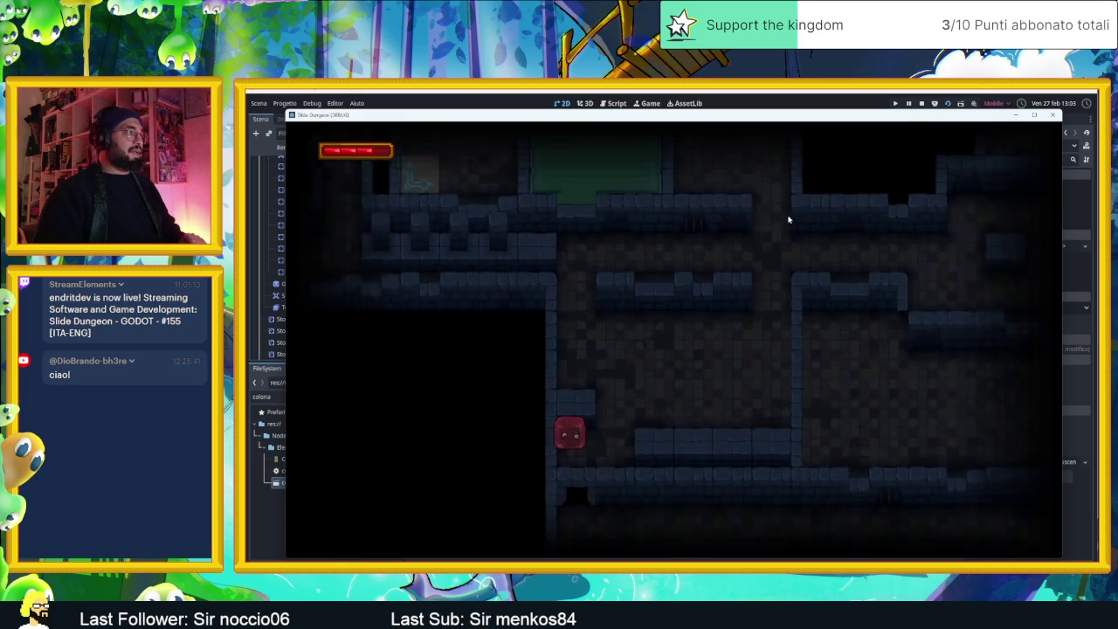
key("Right")
key("Up")
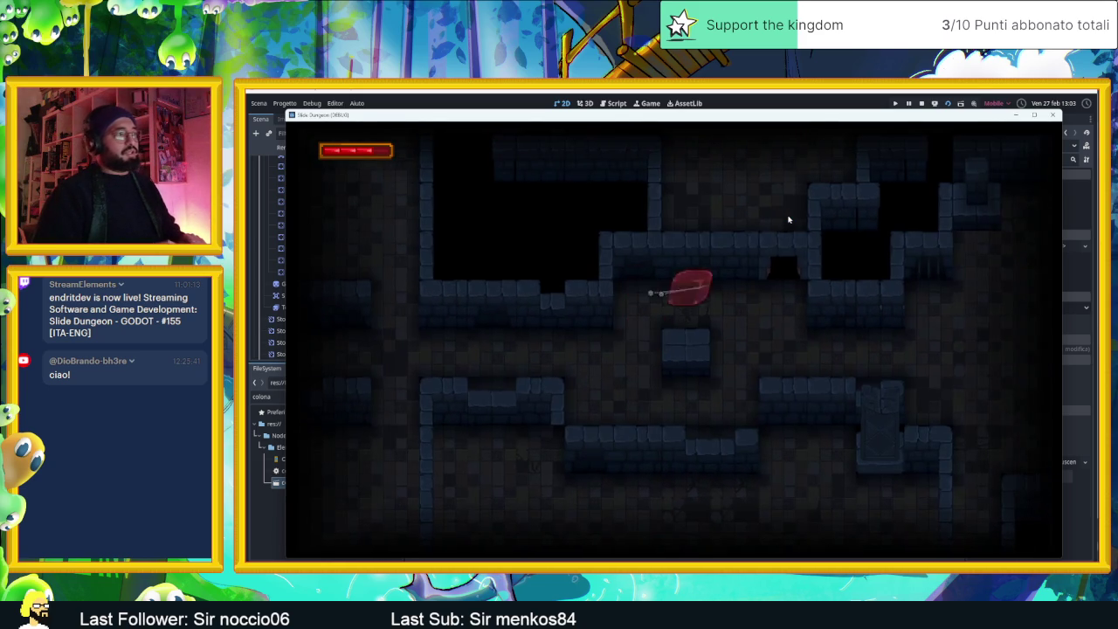
key("Right")
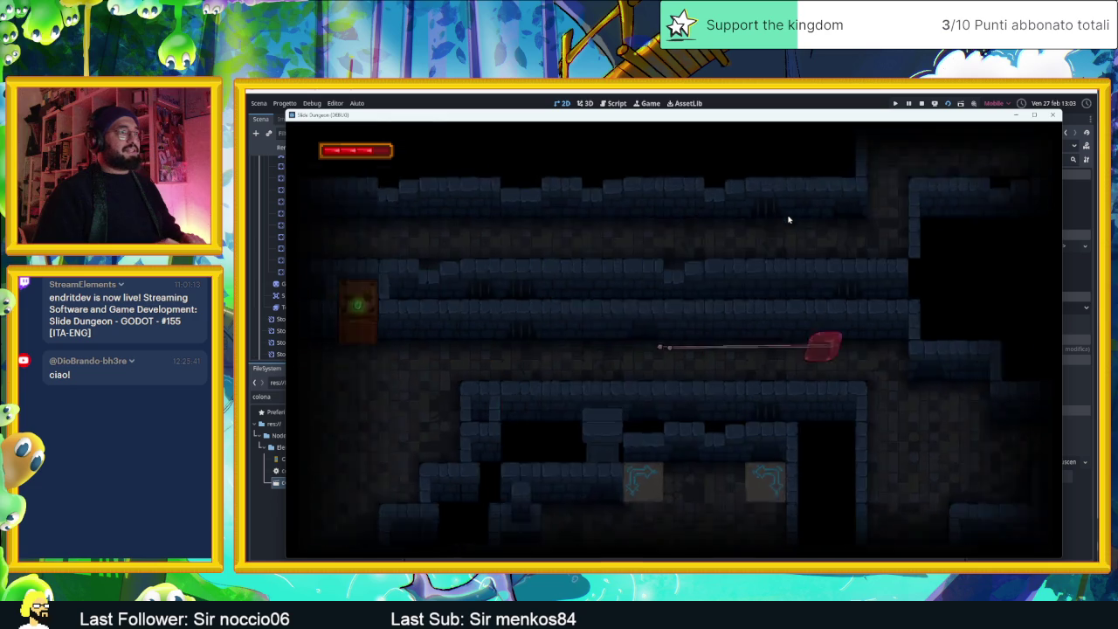
key("Down")
key("Up")
key("Right")
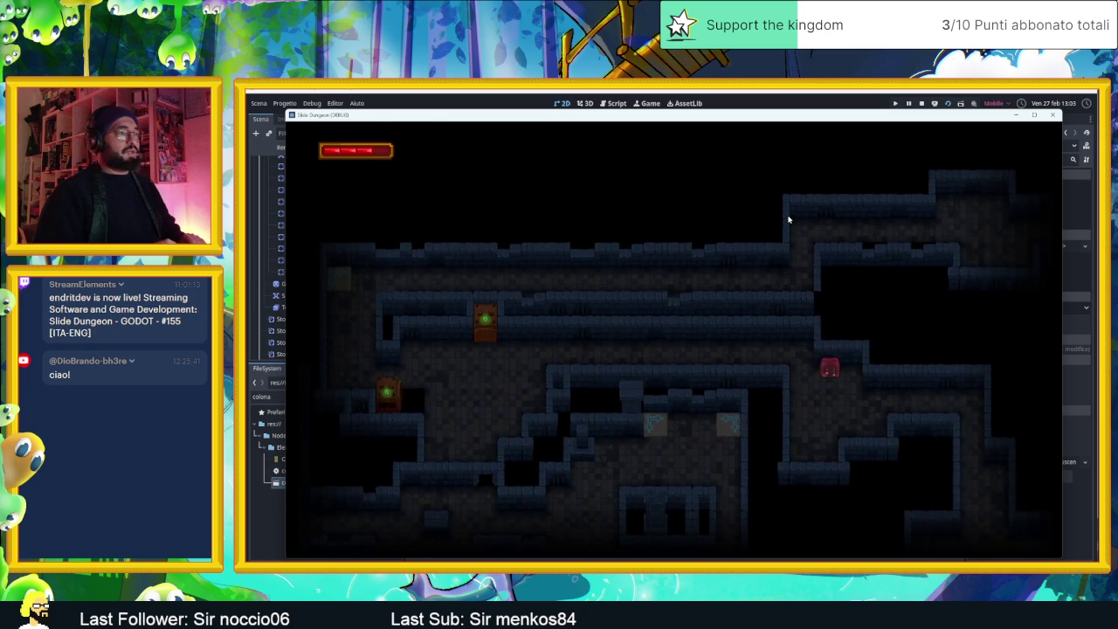
key("Left")
key("Left")
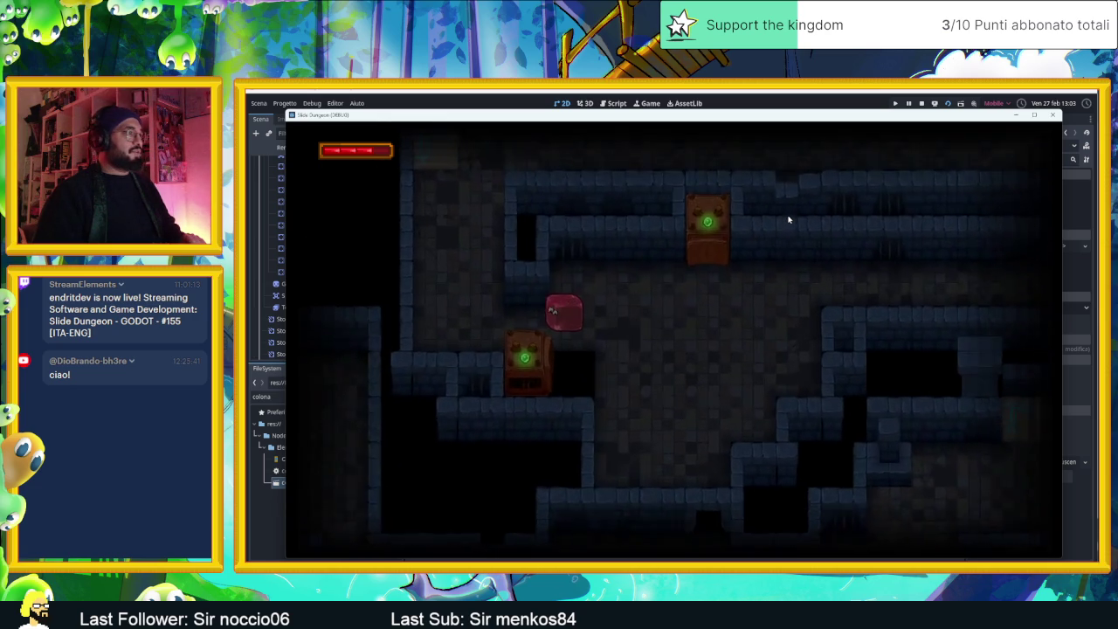
key("Up")
key("Right")
key("Down")
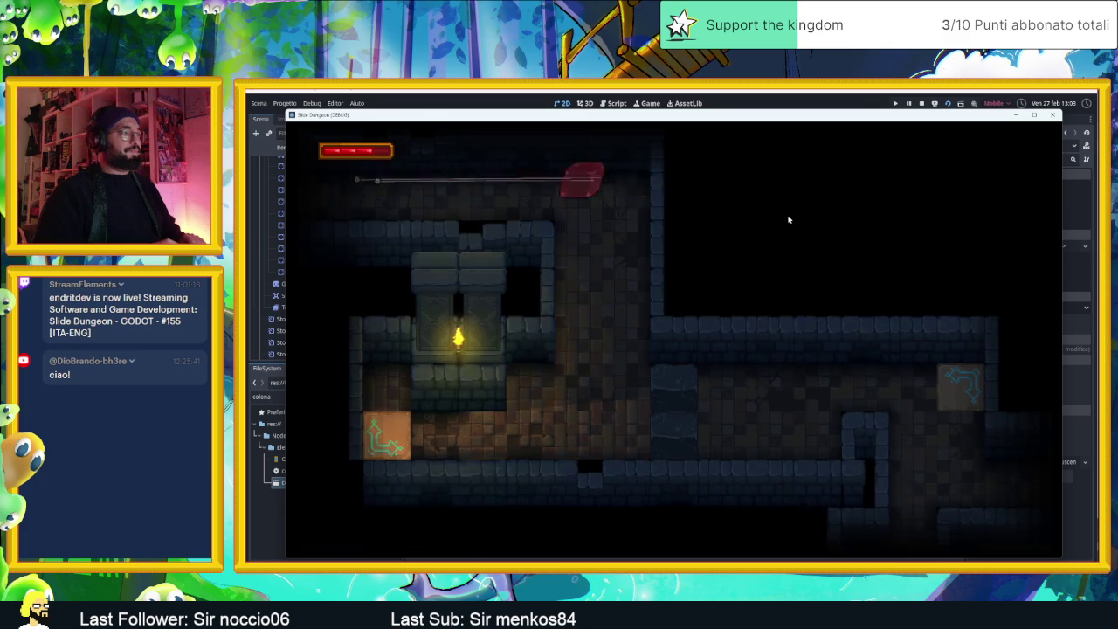